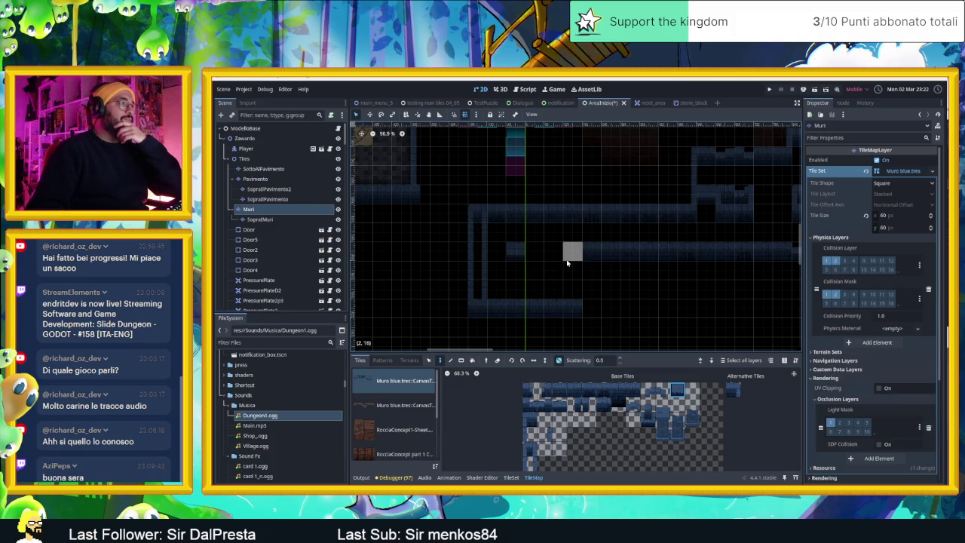
- Paint Muri blue wall tiles onto the Muri layer, switching to a second wall tile partway
{"action": "left_click", "coordinate": [520, 271]}
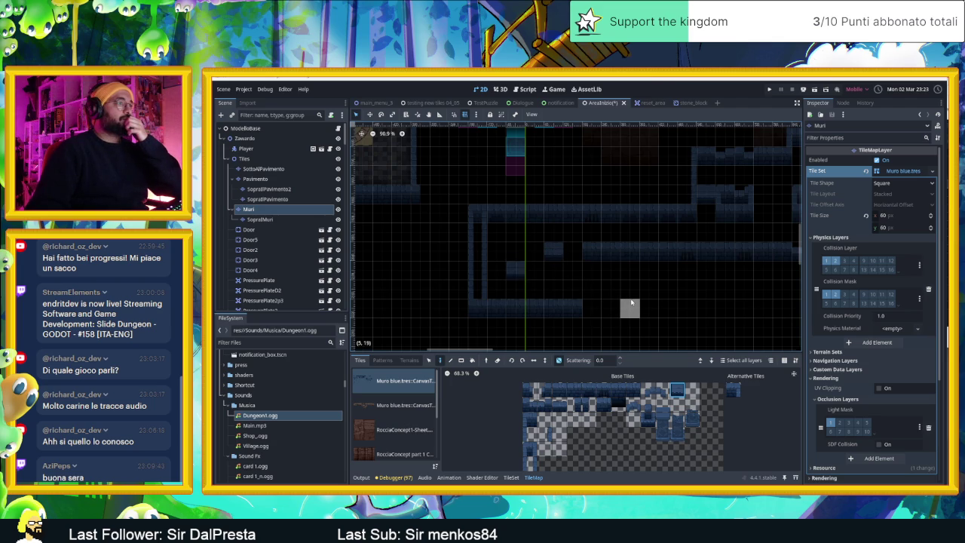
{"action": "scroll", "coordinate": [603, 298], "scroll_direction": "right", "scroll_amount": 3}
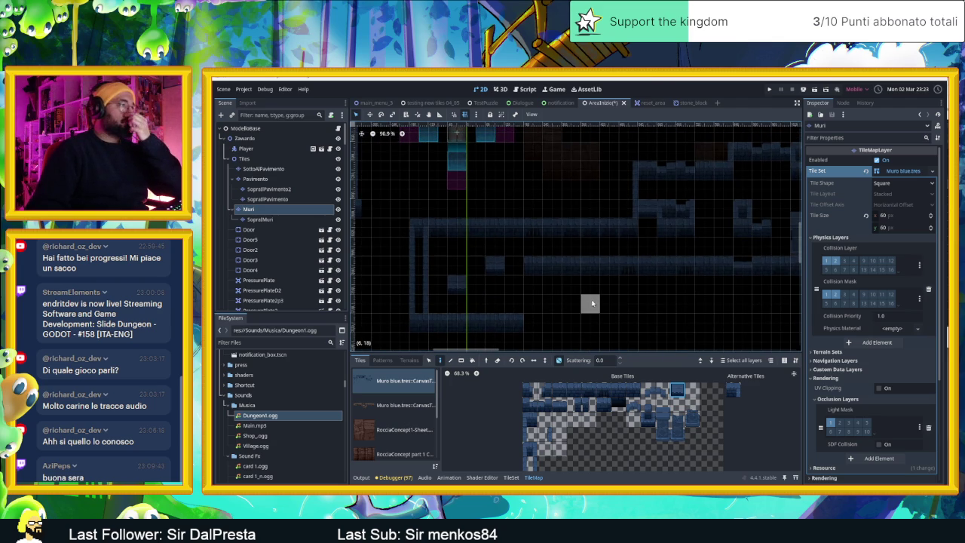
{"action": "scroll", "coordinate": [592, 301], "scroll_direction": "down", "scroll_amount": 3}
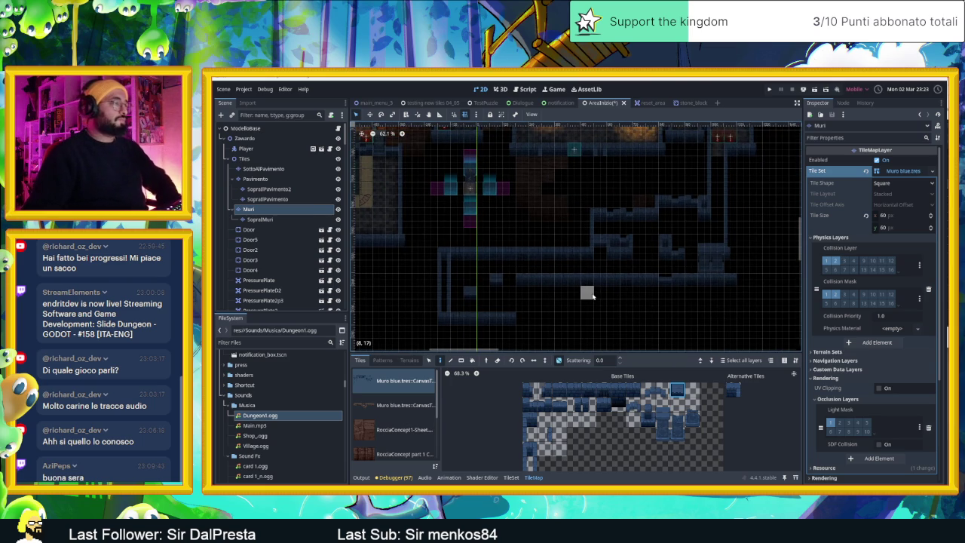
{"action": "scroll", "coordinate": [521, 306], "scroll_direction": "up", "scroll_amount": 2}
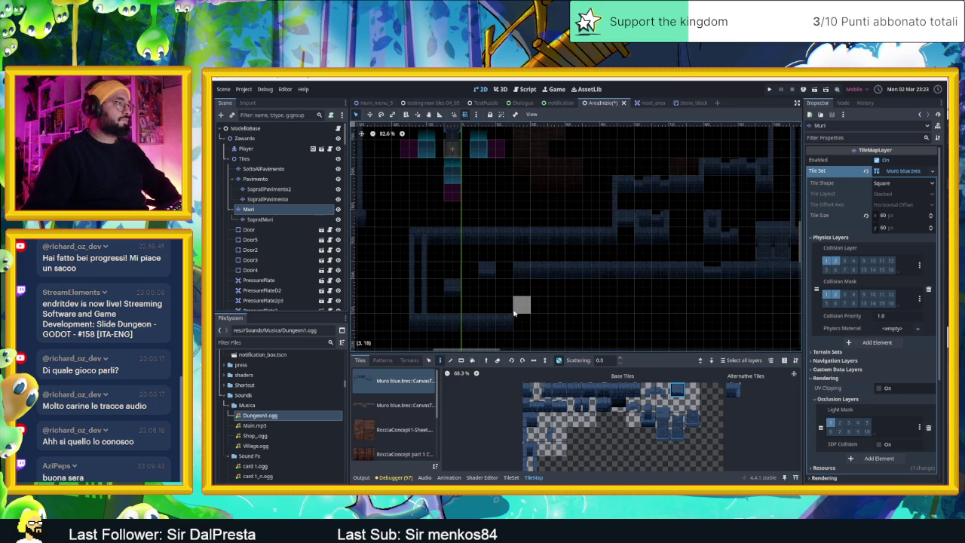
{"action": "left_click", "coordinate": [531, 449]}
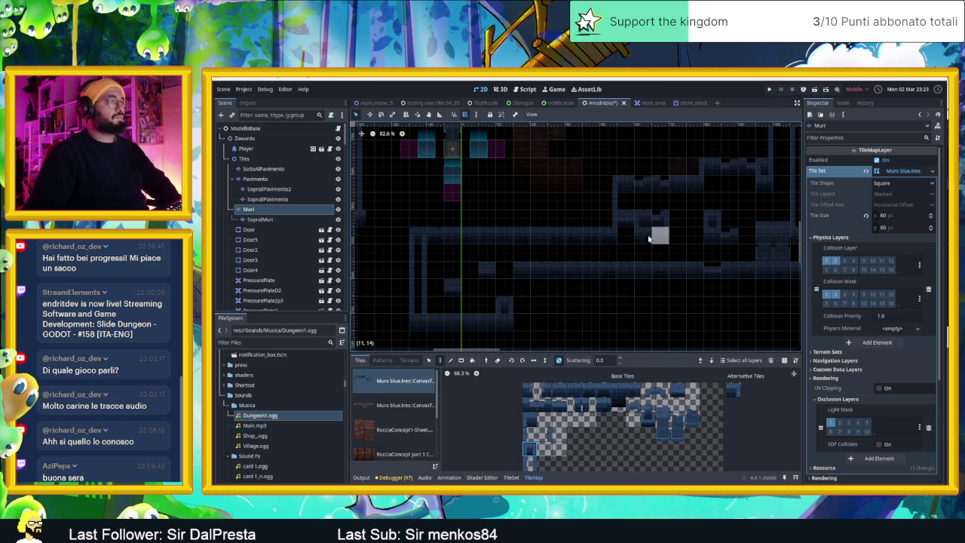
{"action": "scroll", "coordinate": [460, 238], "scroll_direction": "down", "scroll_amount": 3}
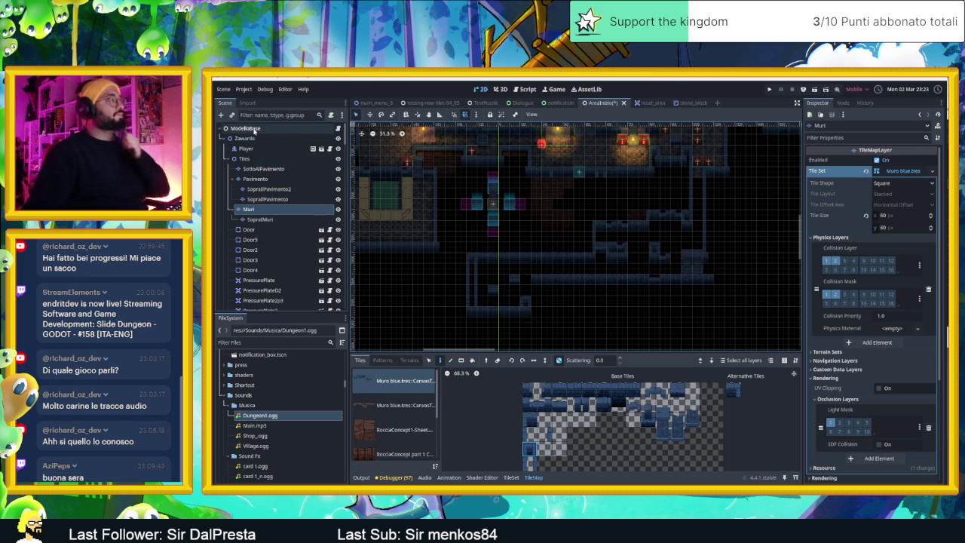
- Filter the Scene dock and select the CameraNodeContainer node
{"action": "scroll", "coordinate": [309, 280], "scroll_direction": "down", "scroll_amount": 10}
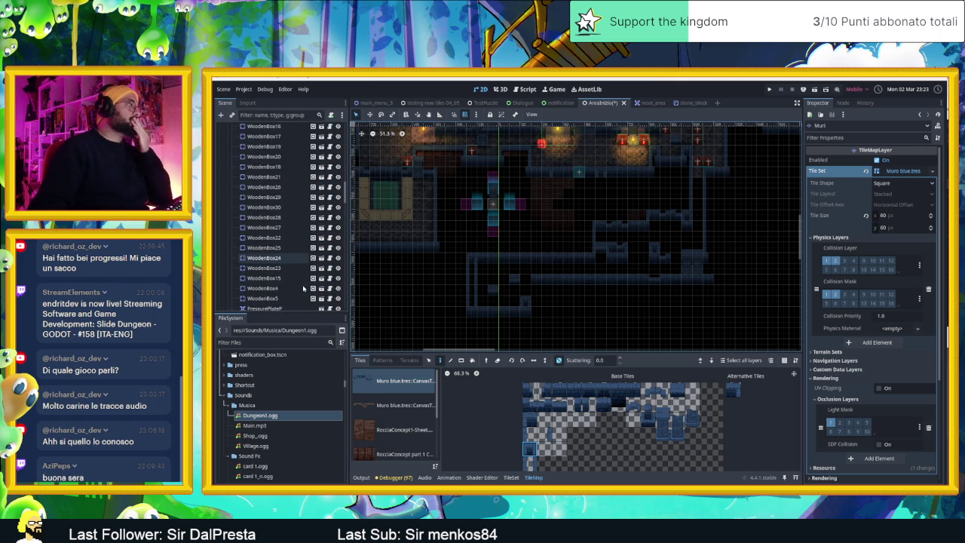
{"action": "scroll", "coordinate": [304, 288], "scroll_direction": "up", "scroll_amount": 3}
{"action": "left_click", "coordinate": [275, 115]}
{"action": "scroll", "coordinate": [282, 249], "scroll_direction": "up", "scroll_amount": 5}
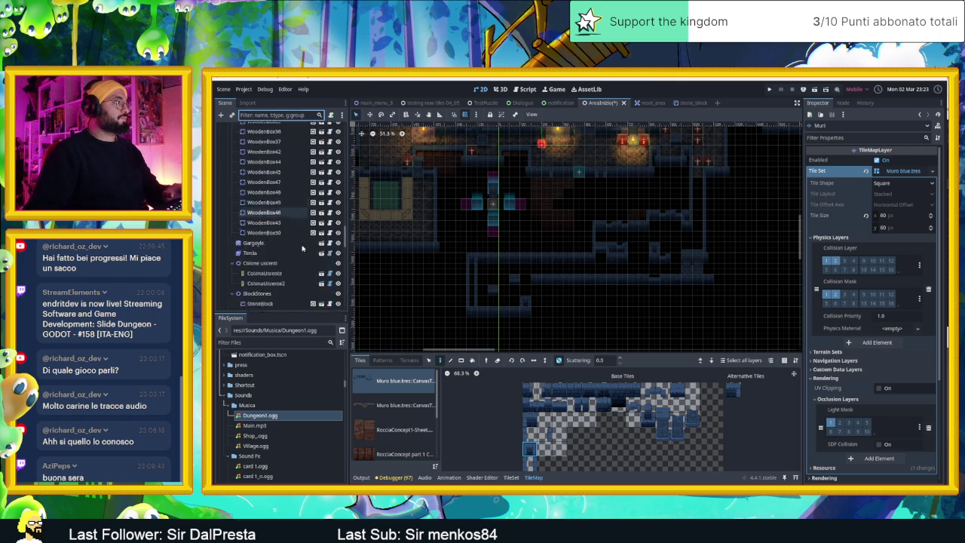
{"action": "left_click", "coordinate": [284, 255]}
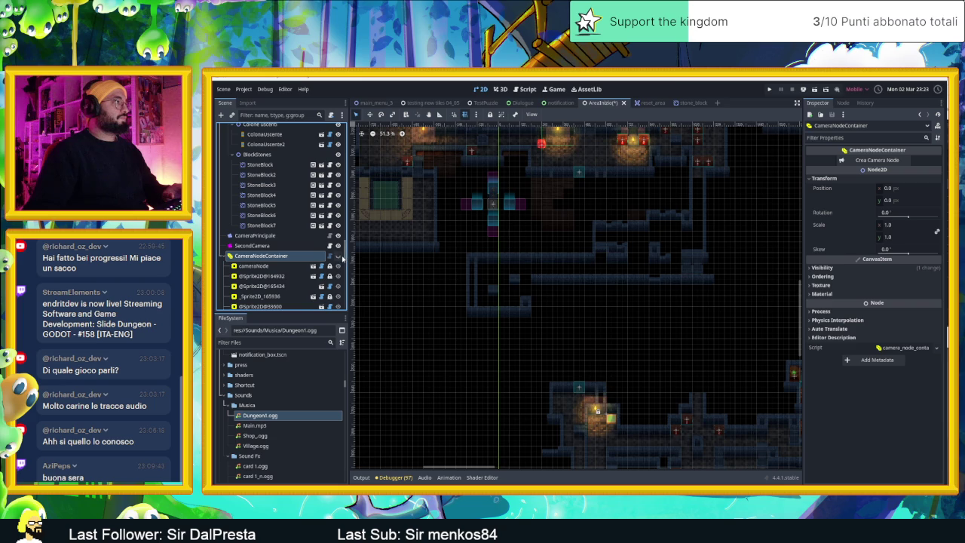
- Drag a room camera area to a new spot over the level and save the scene
{"action": "left_click_drag", "start_coordinate": [509, 210], "coordinate": [556, 296]}
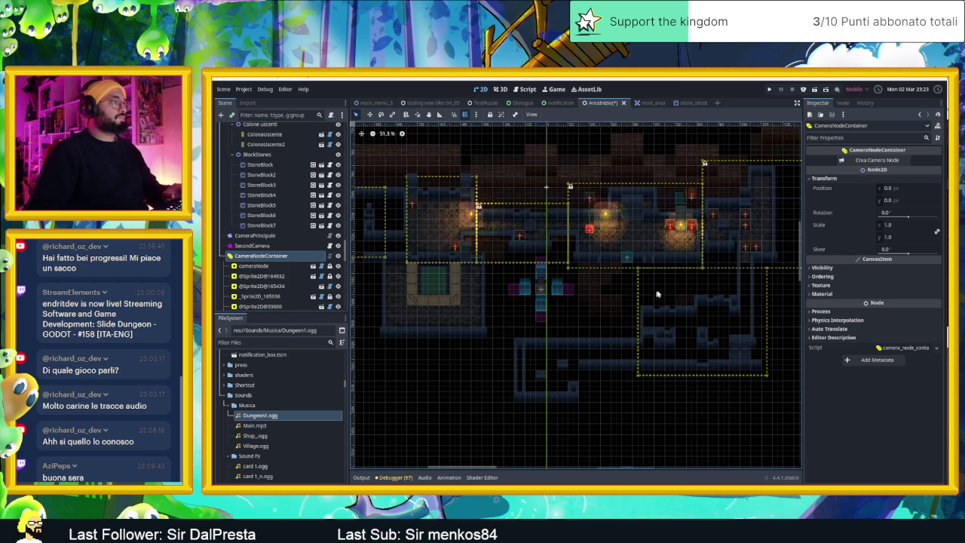
{"action": "left_click", "coordinate": [678, 283]}
{"action": "left_click_drag", "start_coordinate": [679, 283], "coordinate": [565, 322]}
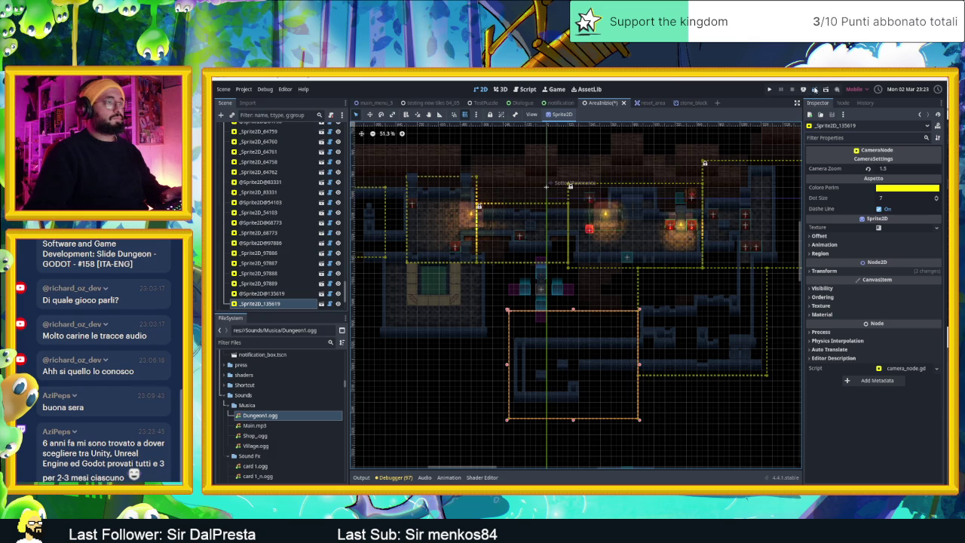
{"action": "key", "text": "ctrl+s"}
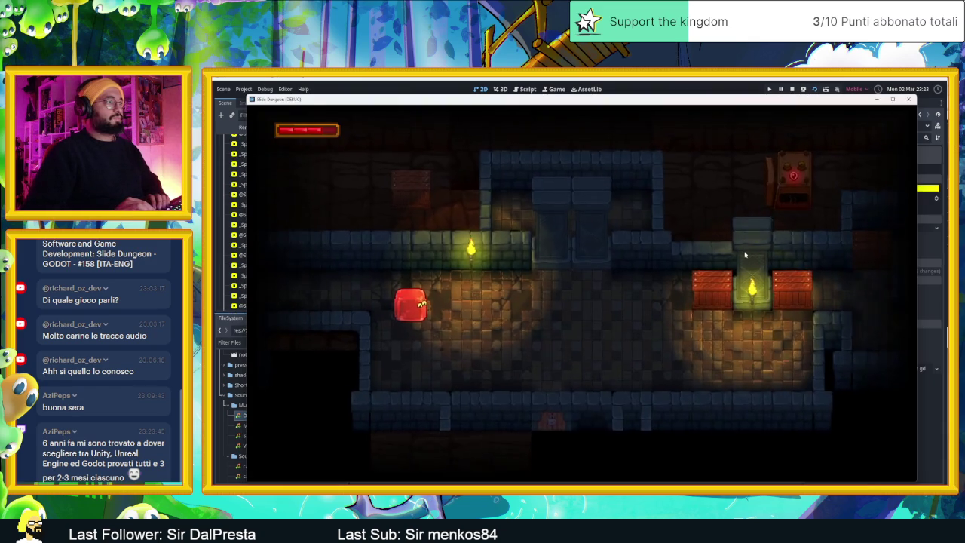
- Slide the player right into the next room, then up and right to break the crate
{"action": "key", "text": "Right"}
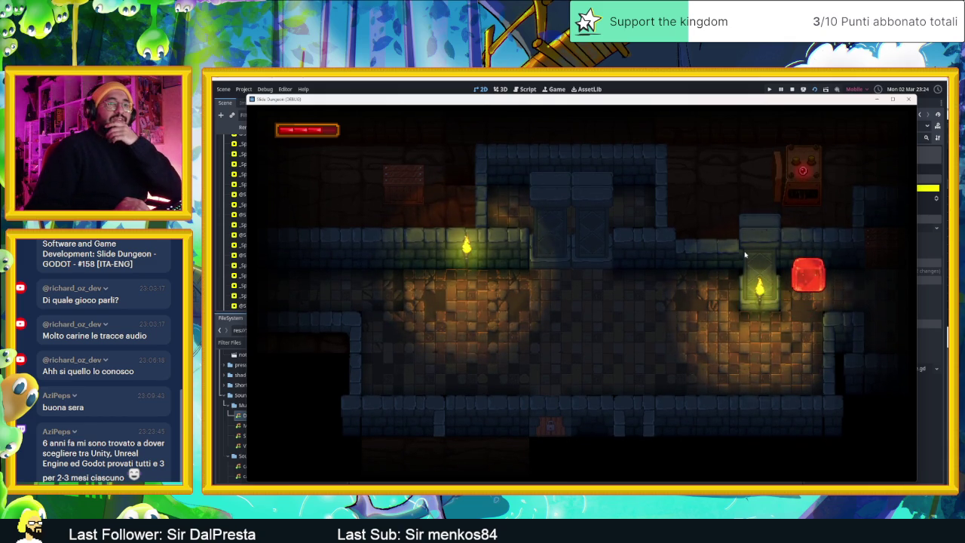
{"action": "key", "text": "Right"}
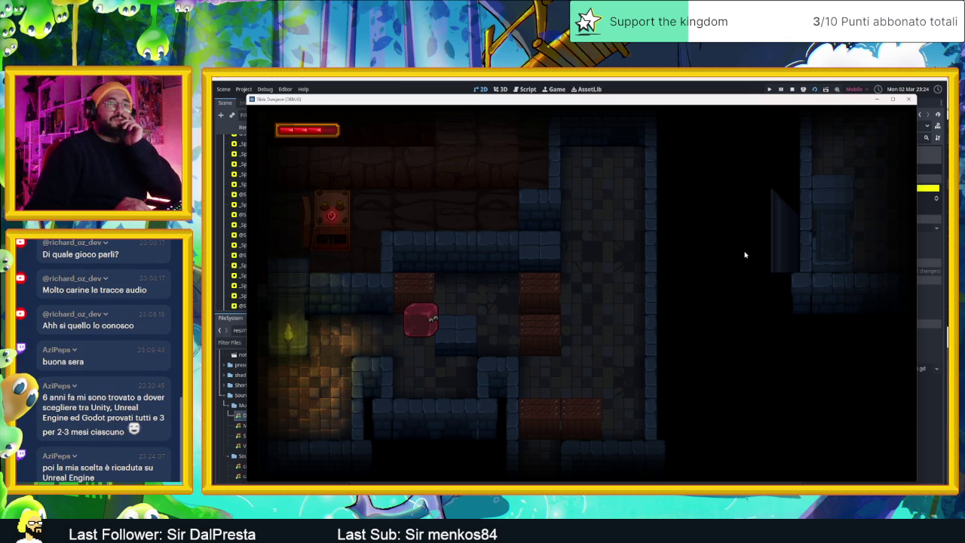
{"action": "key", "text": "Down"}
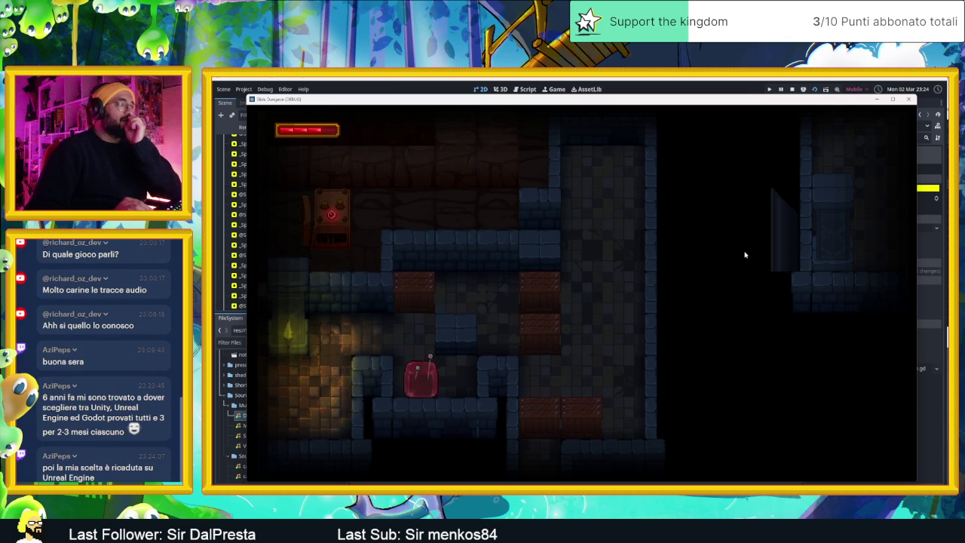
{"action": "key", "text": "Down"}
{"action": "key", "text": "Up"}
{"action": "key", "text": "Right"}
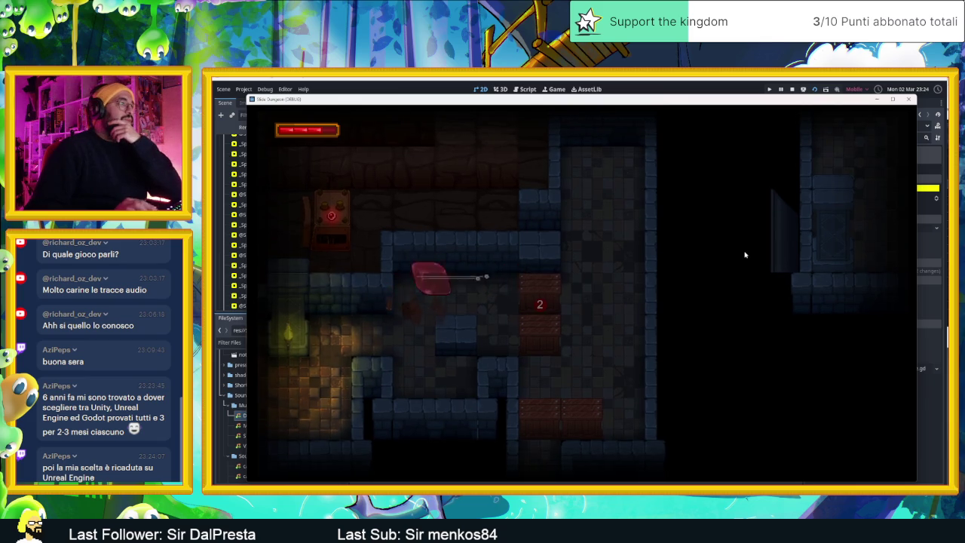
{"action": "key", "text": "Right"}
- Steer the player up and down the corridor and back and forth along its bottom
{"action": "key", "text": "Up"}
{"action": "key", "text": "Left"}
{"action": "key", "text": "Down"}
{"action": "key", "text": "Up"}
{"action": "key", "text": "Down"}
{"action": "key", "text": "Right"}
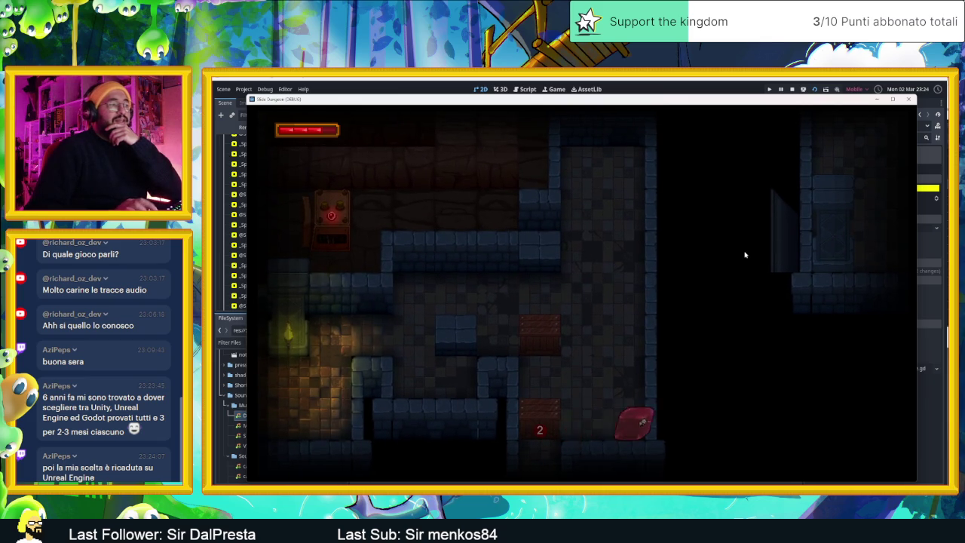
{"action": "key", "text": "Left"}
- Move the player into the dark room, climbing to the upper ledge and crossing the floor
{"action": "key", "text": "Left"}
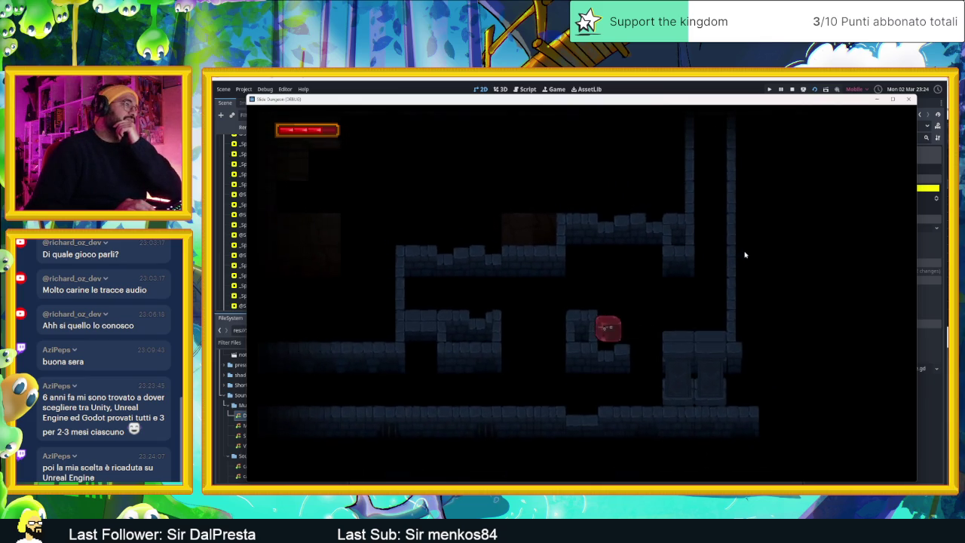
{"action": "key", "text": "Right"}
{"action": "key", "text": "Left"}
{"action": "key", "text": "Up"}
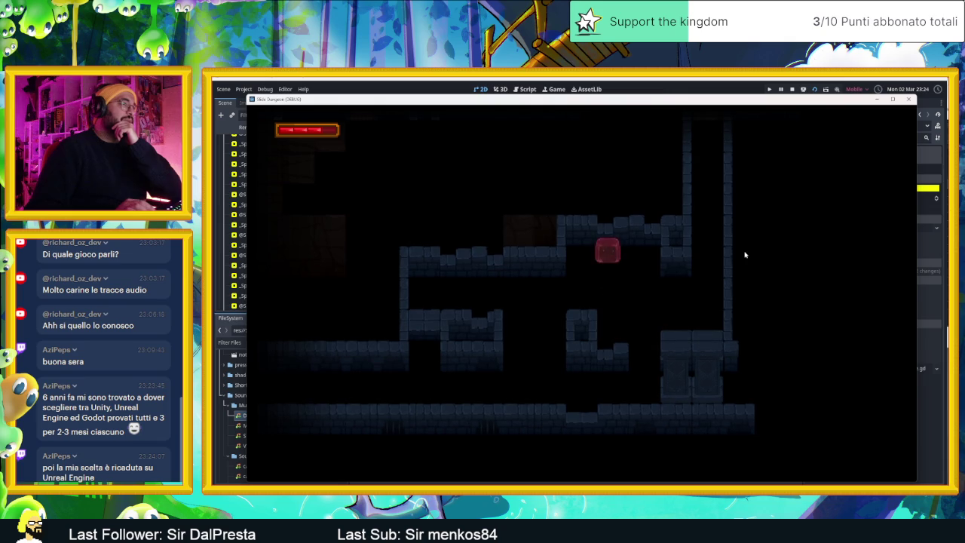
{"action": "key", "text": "Right"}
{"action": "key", "text": "Down"}
{"action": "key", "text": "Up"}
{"action": "key", "text": "Left"}
{"action": "key", "text": "Left"}
{"action": "key", "text": "Right"}
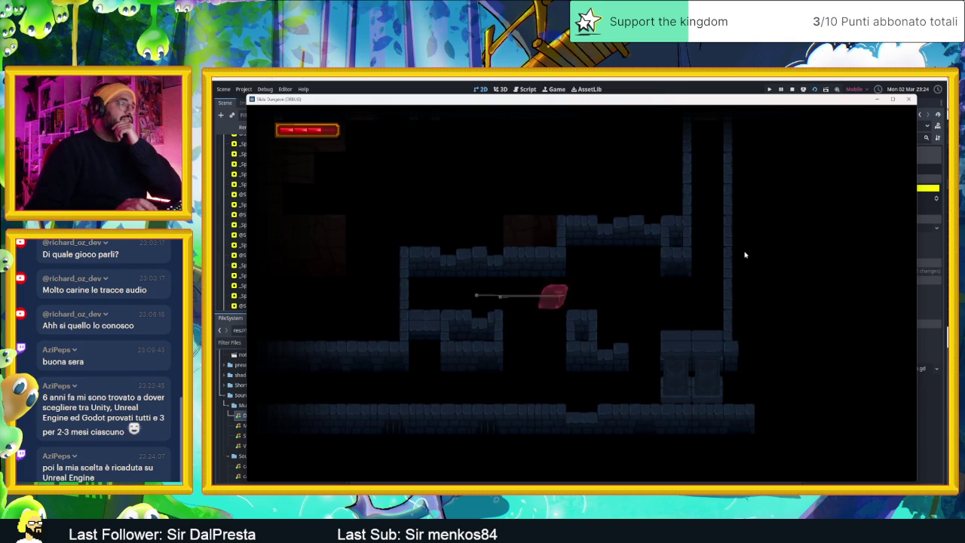
{"action": "key", "text": "Down"}
{"action": "key", "text": "Left"}
{"action": "key", "text": "Up"}
{"action": "key", "text": "Left"}
- Work the player through the right shaft and across the room toward the exit
{"action": "key", "text": "Down"}
{"action": "key", "text": "Right"}
{"action": "key", "text": "Up"}
{"action": "key", "text": "Down"}
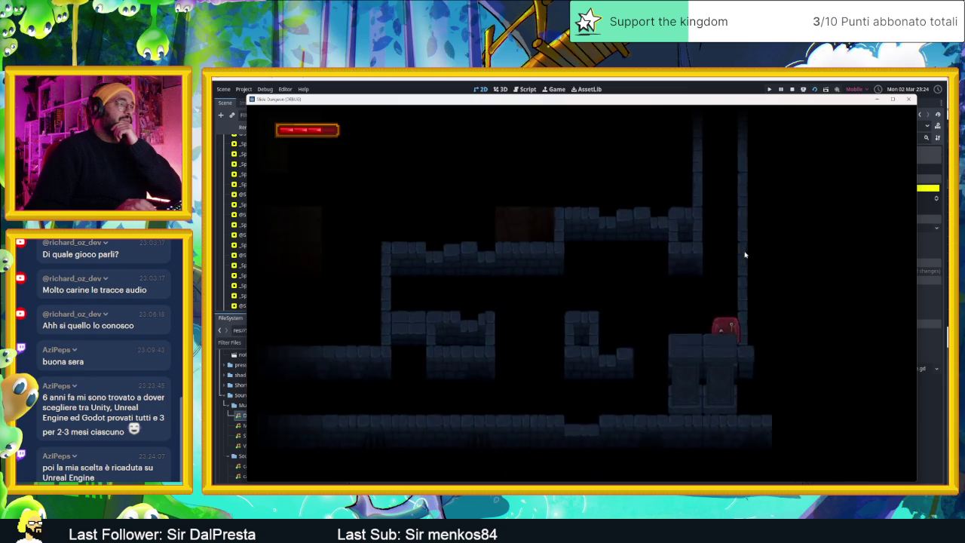
{"action": "key", "text": "Up"}
{"action": "key", "text": "Left"}
{"action": "key", "text": "Left"}
{"action": "key", "text": "Right"}
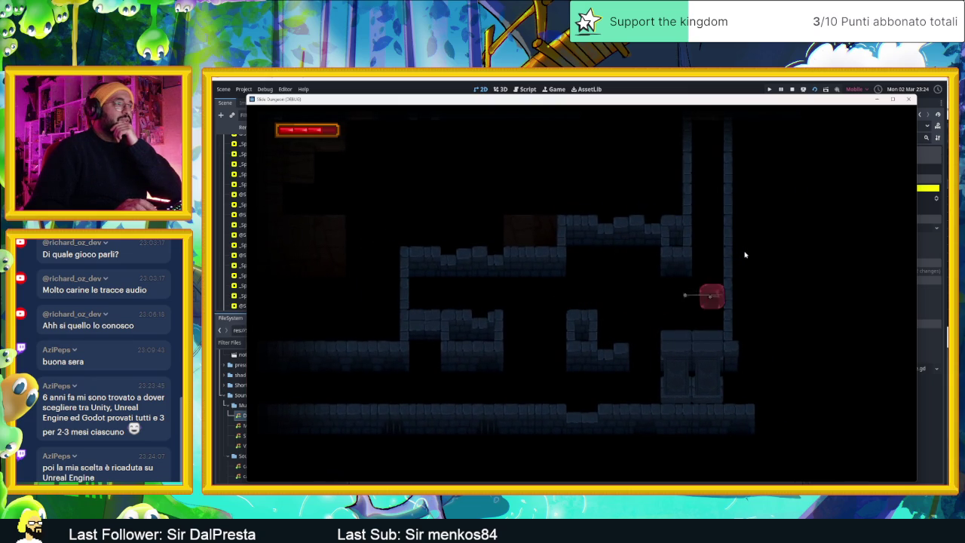
{"action": "key", "text": "Down"}
{"action": "key", "text": "Left"}
{"action": "key", "text": "Up"}
{"action": "key", "text": "Right"}
{"action": "key", "text": "Down"}
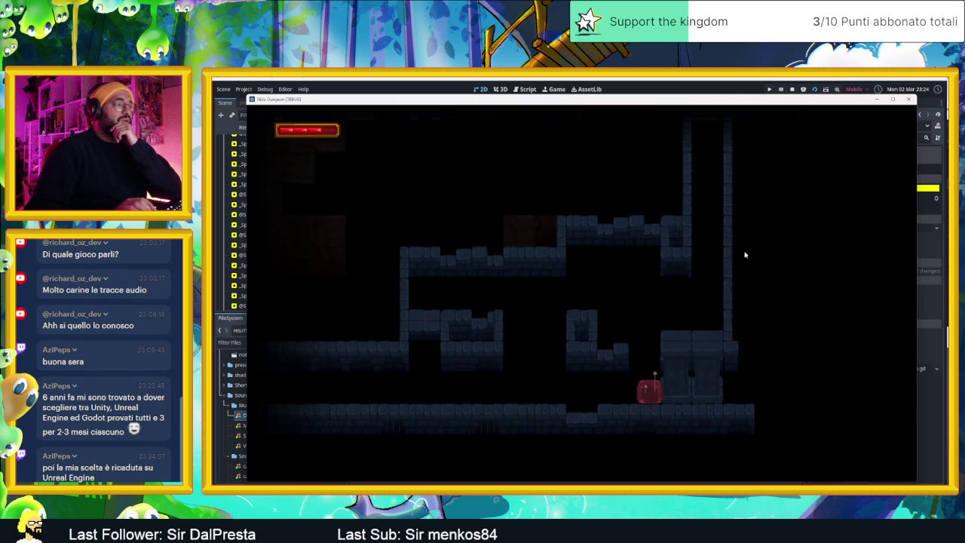
- Slide the player into the new room and move it around its floor
{"action": "key", "text": "Left"}
{"action": "key", "text": "Down"}
{"action": "key", "text": "Right"}
{"action": "key", "text": "Up"}
{"action": "key", "text": "Left"}
{"action": "key", "text": "Up"}
{"action": "key", "text": "Down"}
- Steer the player into another room and settle it on the floor beside the block
{"action": "key", "text": "Left"}
{"action": "key", "text": "Up"}
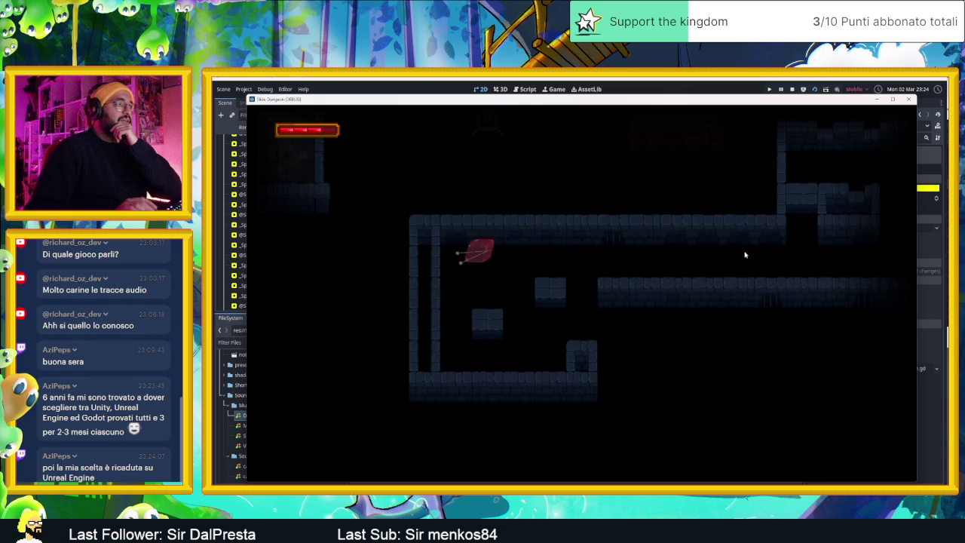
{"action": "key", "text": "Down"}
{"action": "key", "text": "Right"}
{"action": "key", "text": "Left"}
{"action": "key", "text": "Up"}
{"action": "key", "text": "Right"}
{"action": "key", "text": "Up"}
{"action": "key", "text": "Left"}
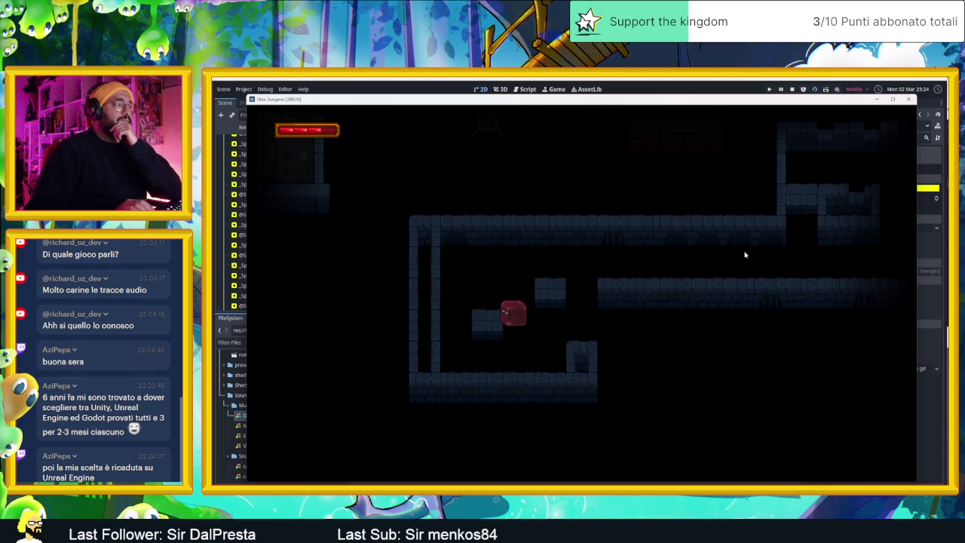
{"action": "key", "text": "Down"}
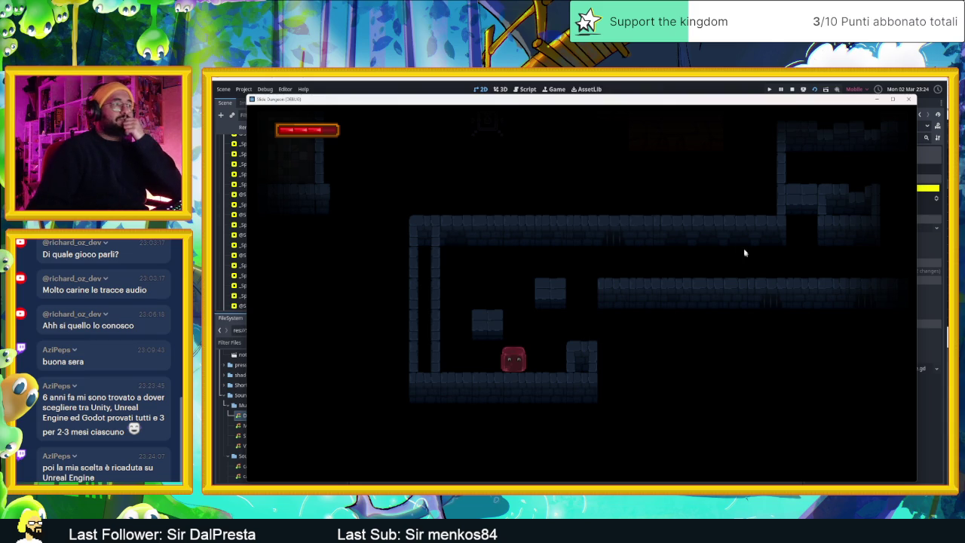
- Stop the game and move the room camera area down 90 px
{"action": "left_click", "coordinate": [791, 90]}
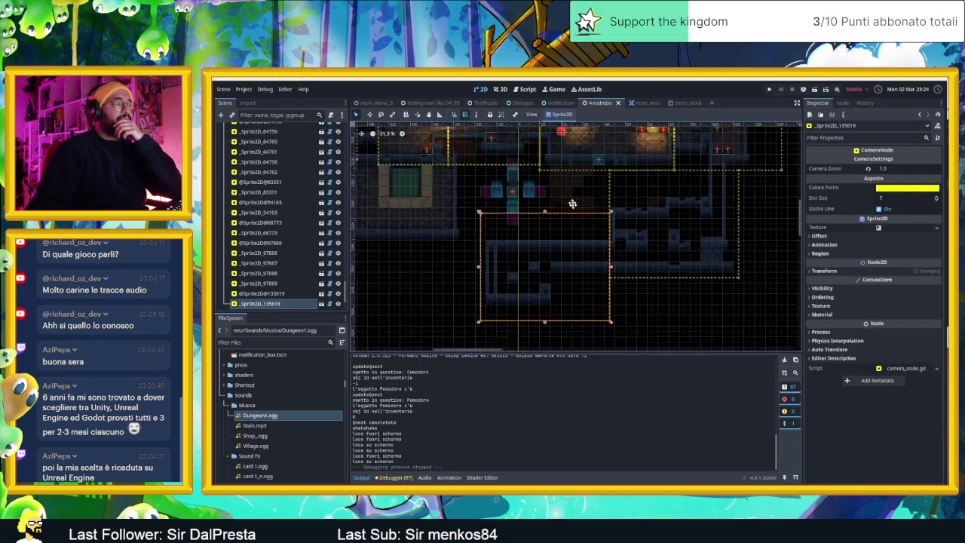
{"action": "scroll", "coordinate": [540, 260], "scroll_direction": "up", "scroll_amount": 3}
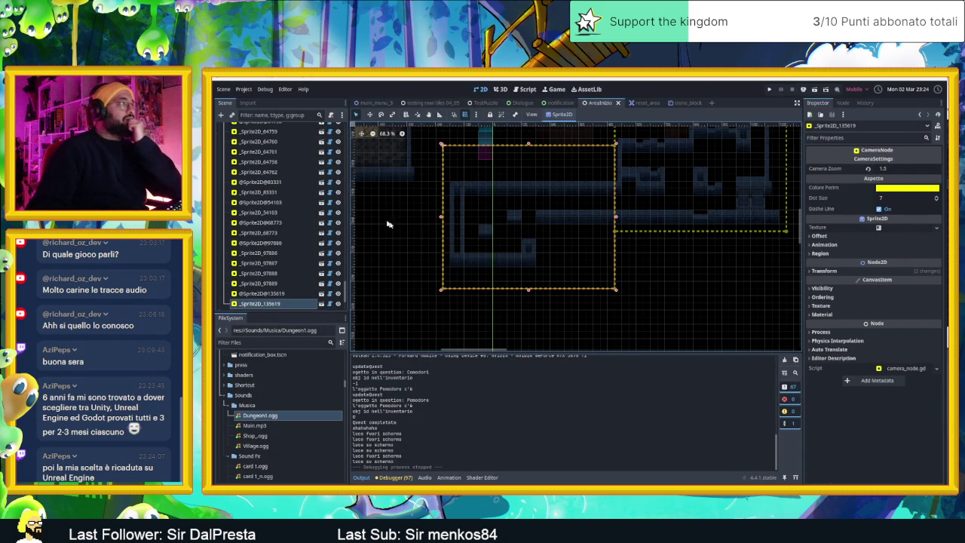
{"action": "left_click_drag", "start_coordinate": [573, 267], "coordinate": [573, 289]}
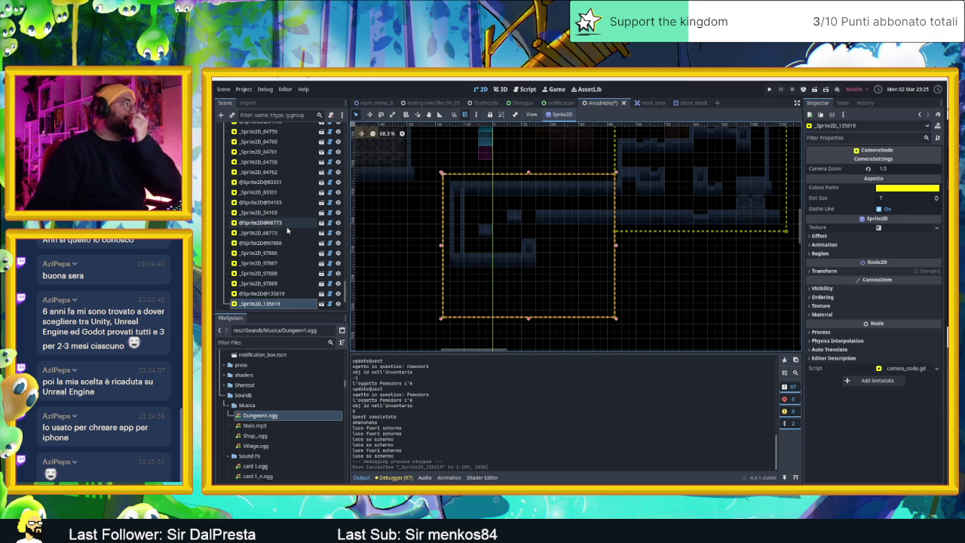
- Hide the camera markers, deselect the sprite, and select the Muri wall tile layer
{"action": "scroll", "coordinate": [313, 197], "scroll_direction": "up", "scroll_amount": 5}
{"action": "scroll", "coordinate": [313, 198], "scroll_direction": "up", "scroll_amount": 2}
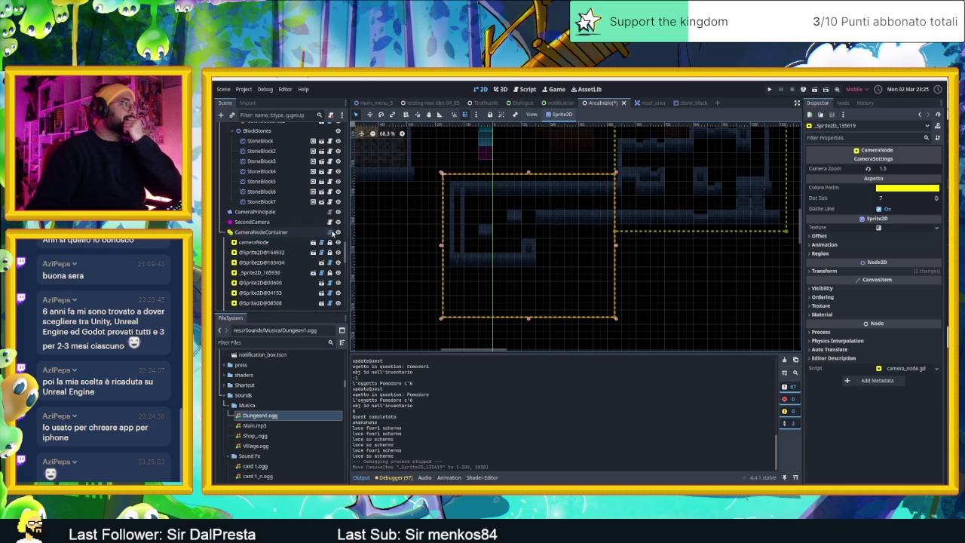
{"action": "left_click", "coordinate": [337, 233]}
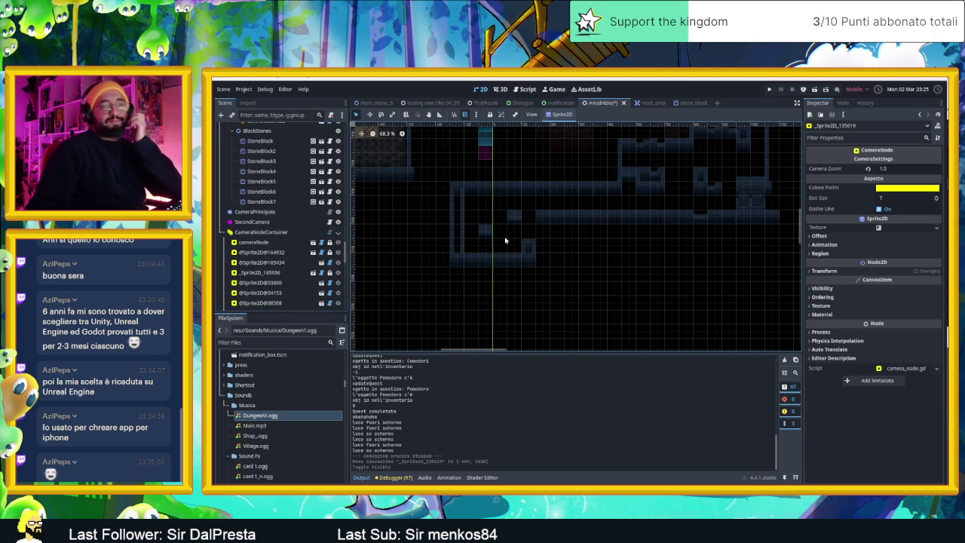
{"action": "left_click", "coordinate": [555, 251]}
{"action": "scroll", "coordinate": [511, 253], "scroll_direction": "up", "scroll_amount": 5}
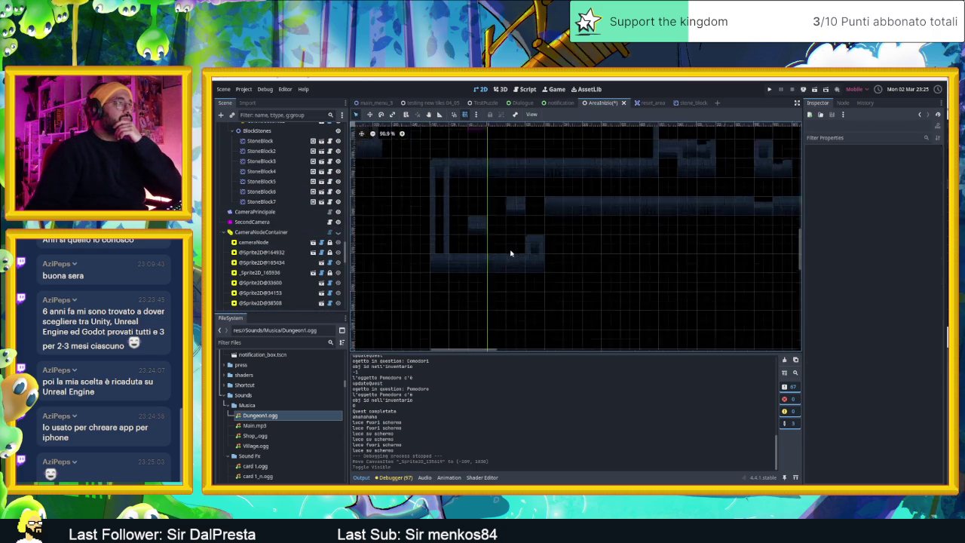
{"action": "left_click", "coordinate": [551, 243]}
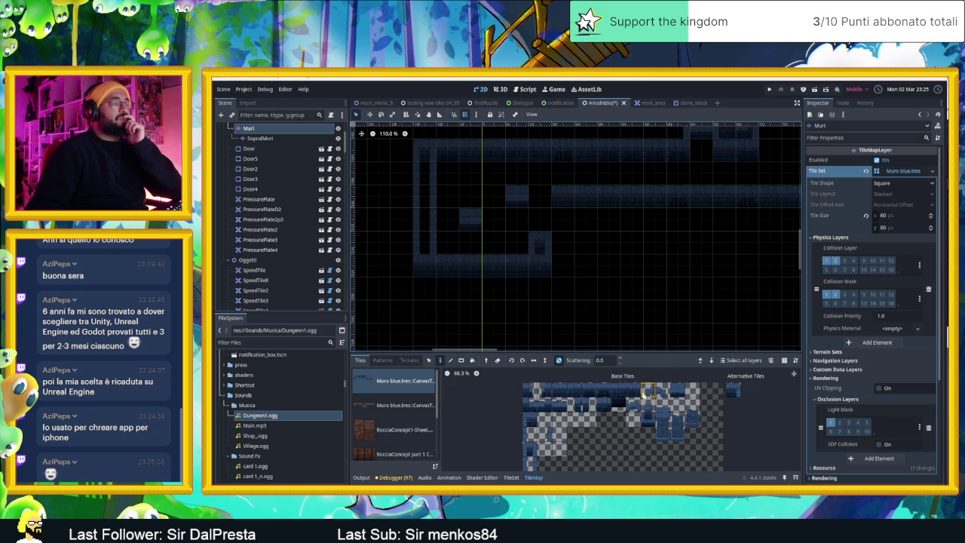
- Paint a vertical column of wall tiles using several Muro blue wall pieces
{"action": "left_click", "coordinate": [530, 448]}
{"action": "left_click_drag", "start_coordinate": [540, 265], "coordinate": [540, 219]}
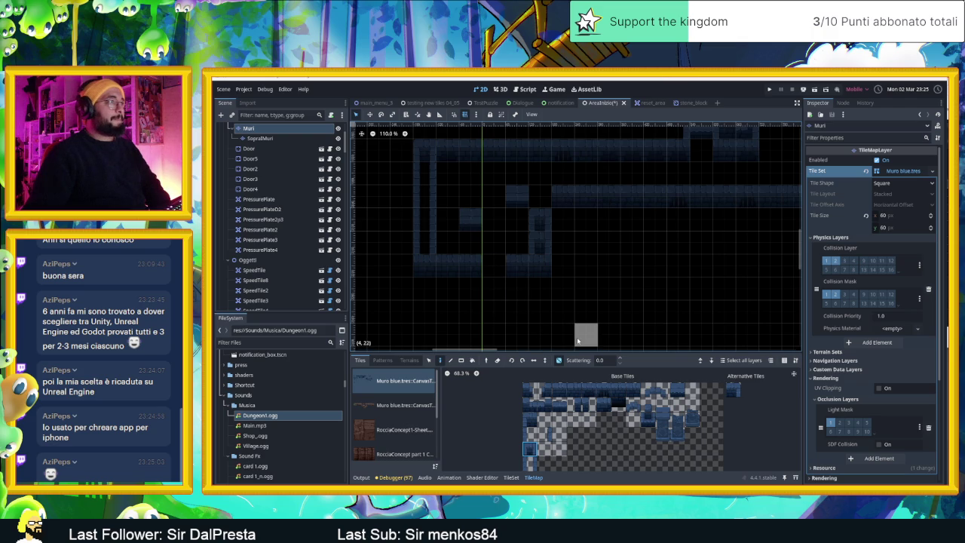
{"action": "scroll", "coordinate": [528, 301], "scroll_direction": "down", "scroll_amount": 1}
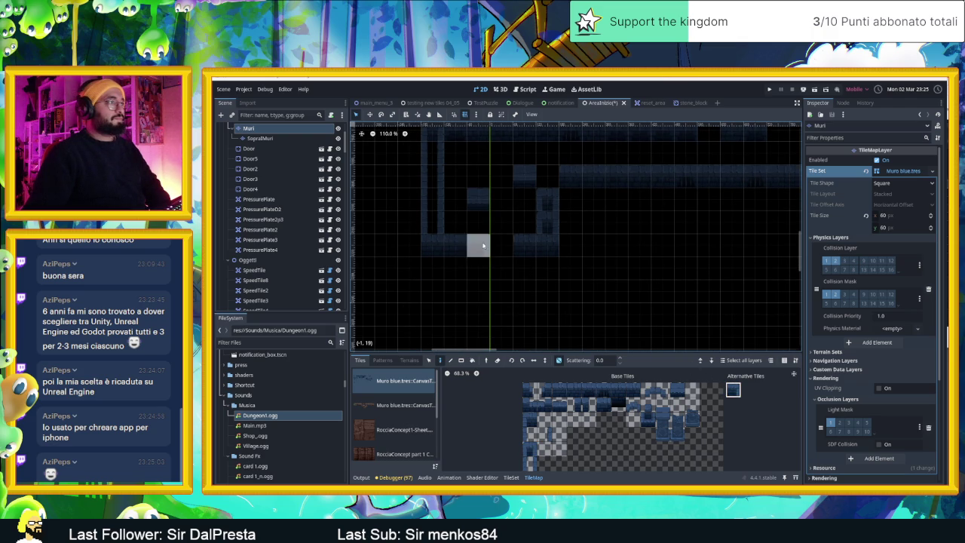
{"action": "left_click", "coordinate": [574, 405]}
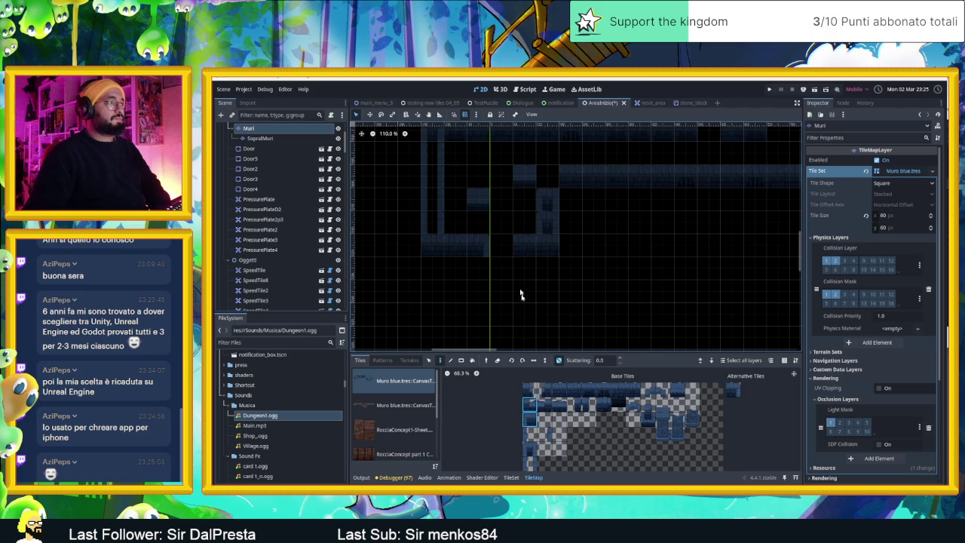
{"action": "scroll", "coordinate": [547, 288], "scroll_direction": "down", "scroll_amount": 1}
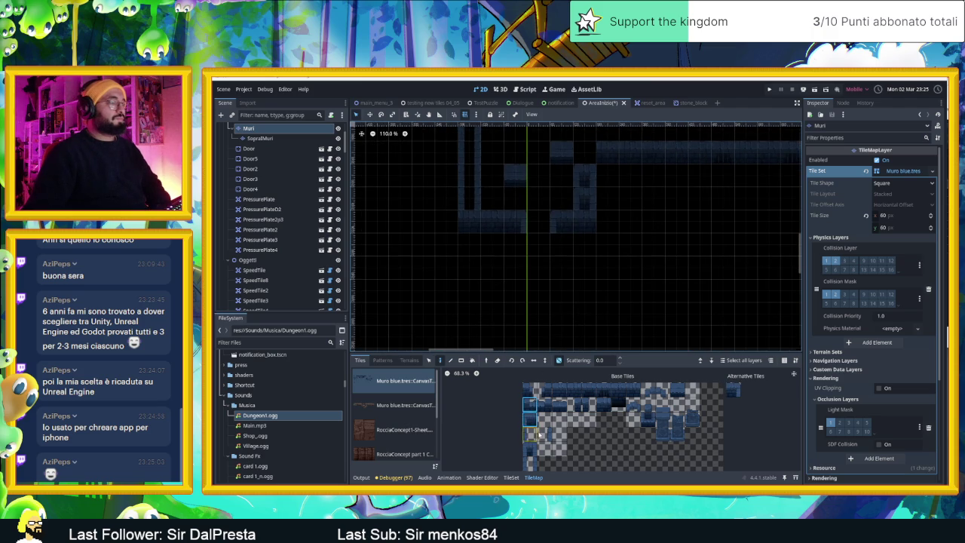
{"action": "scroll", "coordinate": [537, 429], "scroll_direction": "down", "scroll_amount": 2}
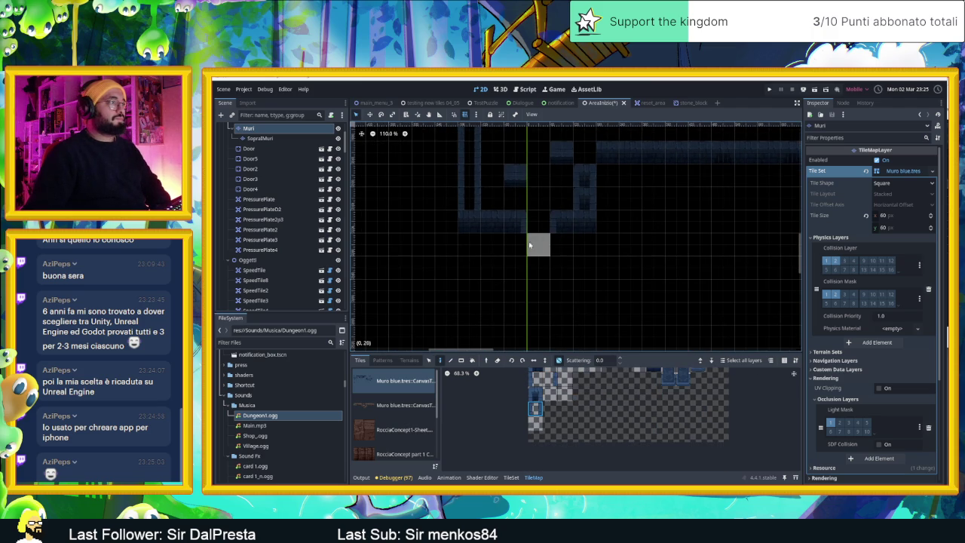
{"action": "left_click", "coordinate": [551, 392]}
{"action": "left_click", "coordinate": [512, 261]}
{"action": "left_click", "coordinate": [536, 378]}
{"action": "left_click_drag", "start_coordinate": [555, 240], "coordinate": [556, 280]}
- Paint a short horizontal wall row and a long wall row below it
{"action": "left_click", "coordinate": [550, 378]}
{"action": "scroll", "coordinate": [619, 286], "scroll_direction": "down", "scroll_amount": 5}
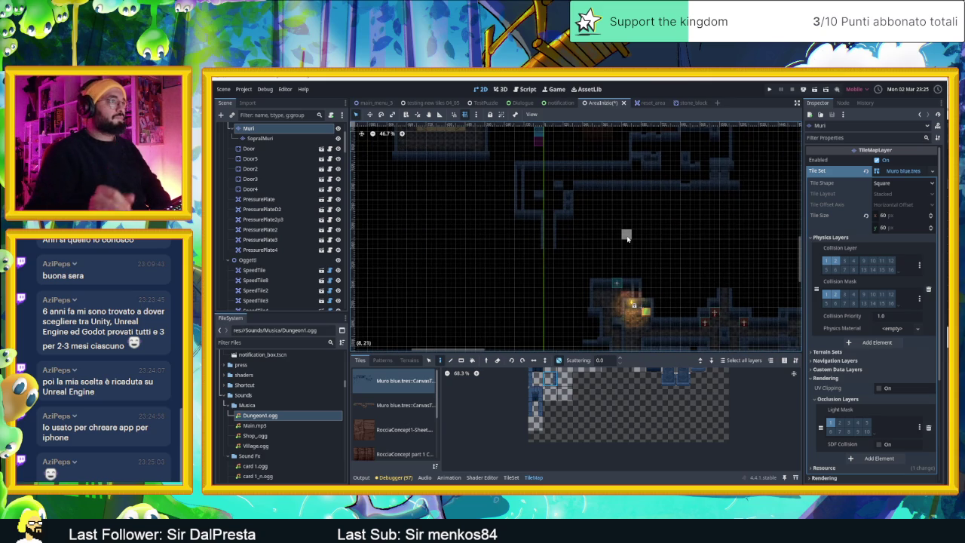
{"action": "scroll", "coordinate": [631, 261], "scroll_direction": "down", "scroll_amount": 1}
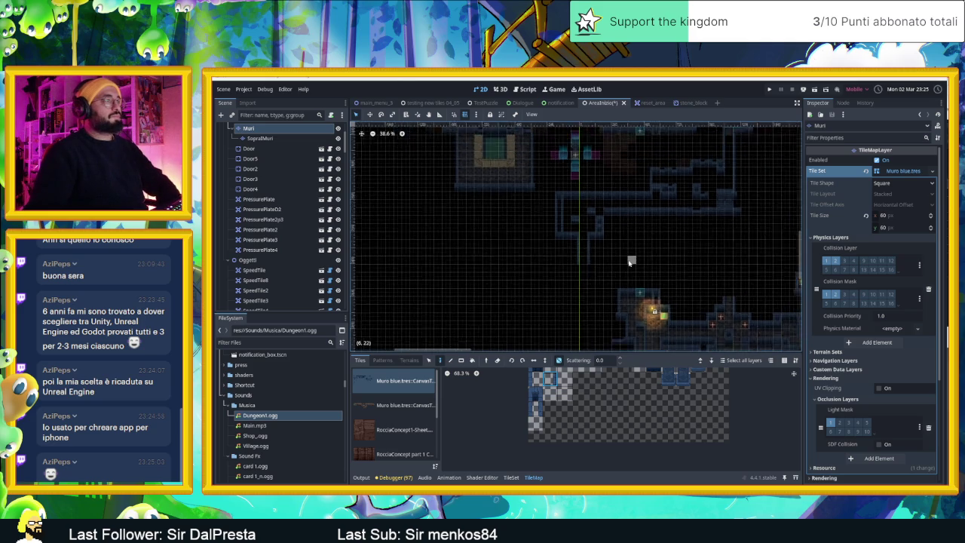
{"action": "scroll", "coordinate": [631, 262], "scroll_direction": "down", "scroll_amount": 3}
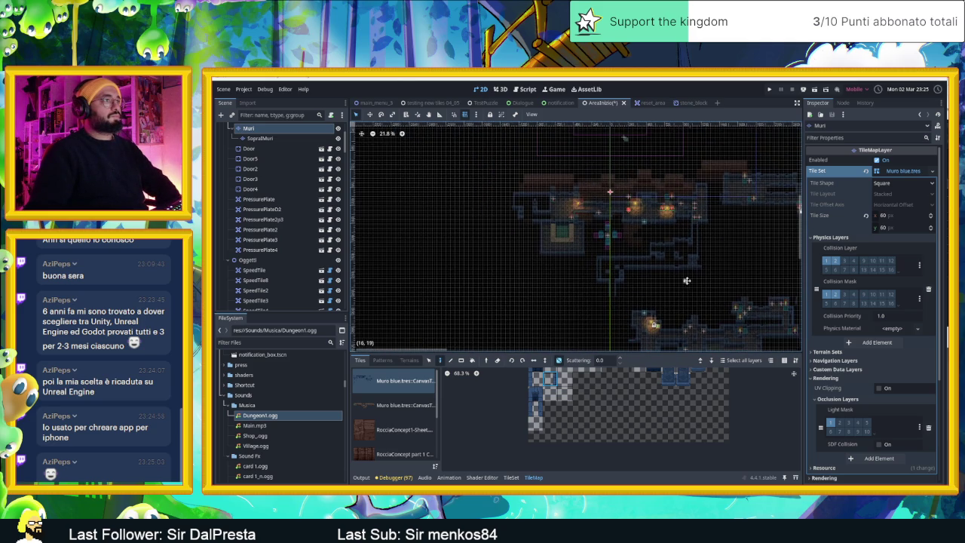
{"action": "left_click_drag", "start_coordinate": [687, 282], "coordinate": [629, 259]}
{"action": "scroll", "coordinate": [629, 260], "scroll_direction": "up", "scroll_amount": 3}
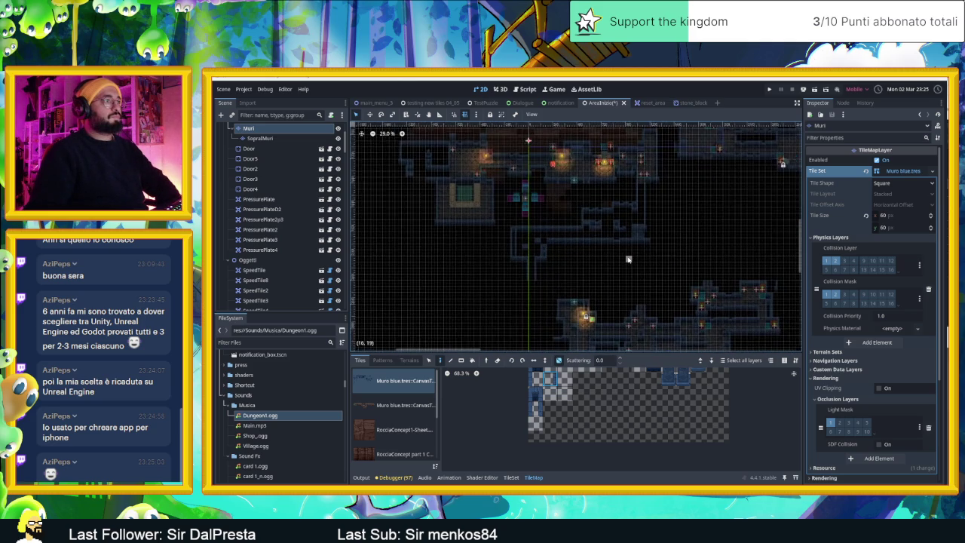
{"action": "scroll", "coordinate": [622, 260], "scroll_direction": "up", "scroll_amount": 1}
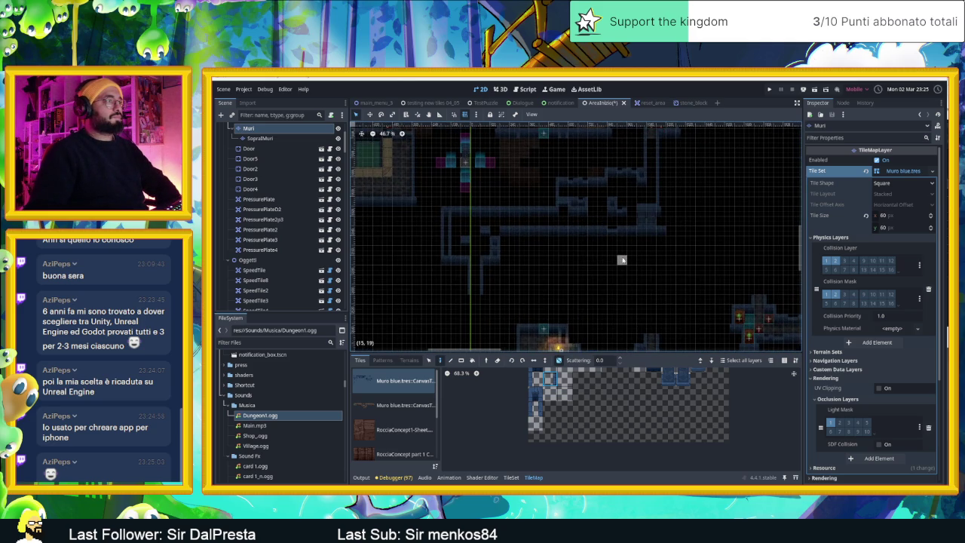
{"action": "left_click_drag", "start_coordinate": [563, 270], "coordinate": [591, 254]}
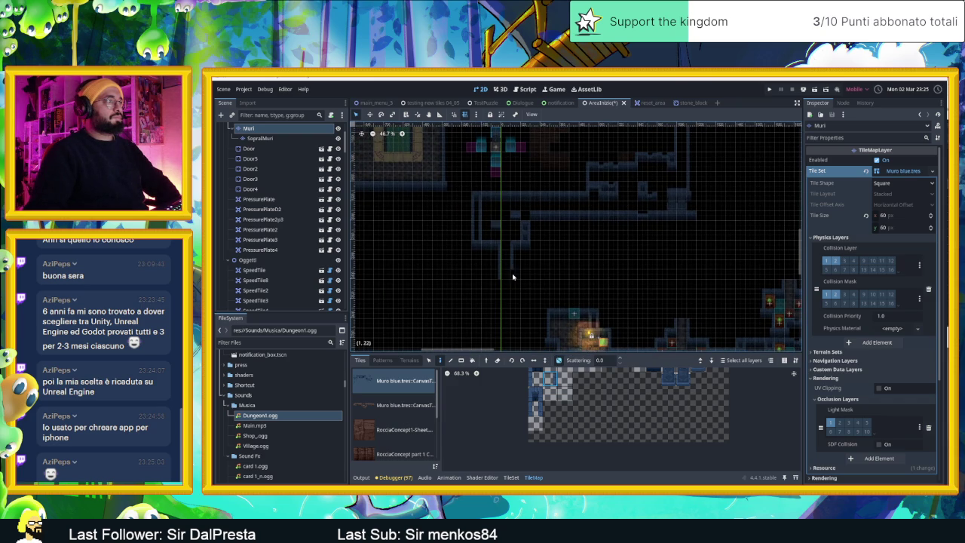
{"action": "scroll", "coordinate": [536, 277], "scroll_direction": "up", "scroll_amount": 4}
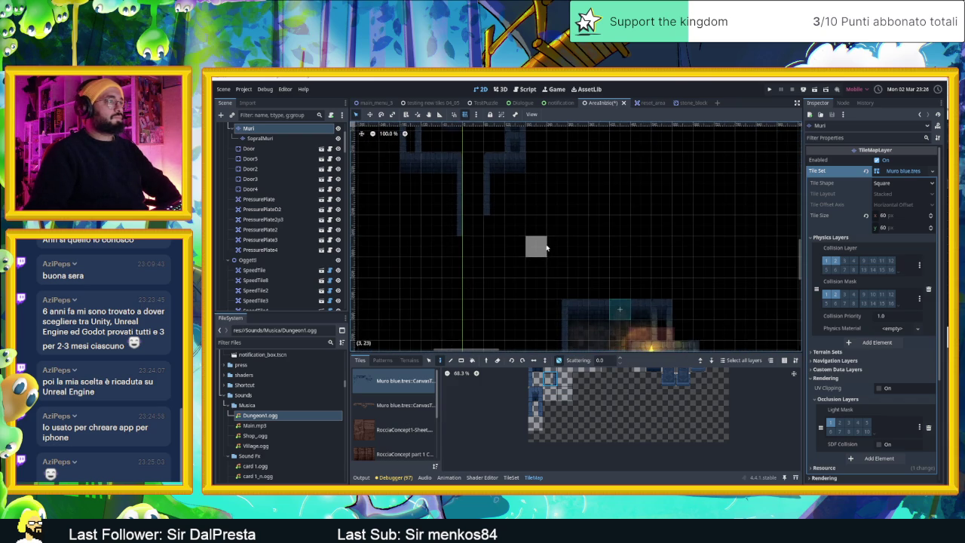
{"action": "scroll", "coordinate": [612, 412], "scroll_direction": "up", "scroll_amount": 1}
{"action": "left_click", "coordinate": [579, 377]}
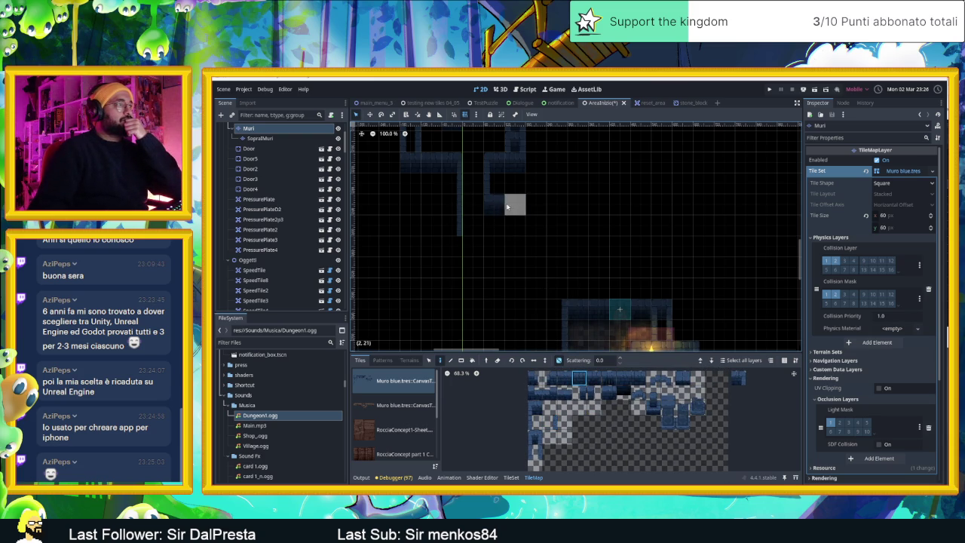
{"action": "left_click_drag", "start_coordinate": [521, 209], "coordinate": [617, 208]}
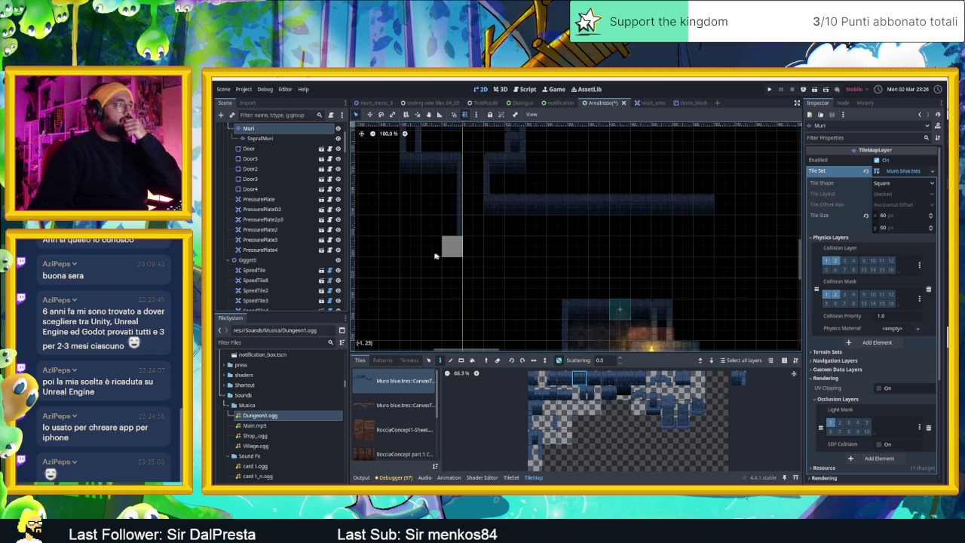
{"action": "left_click_drag", "start_coordinate": [451, 246], "coordinate": [707, 253]}
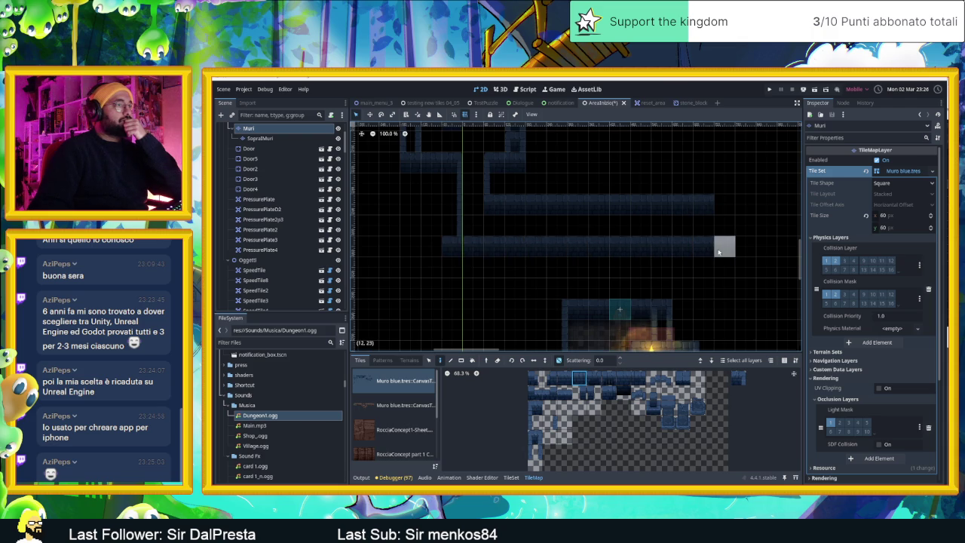
- Review the new walls across the map and launch the game to playtest
{"action": "scroll", "coordinate": [641, 305], "scroll_direction": "down", "scroll_amount": 3}
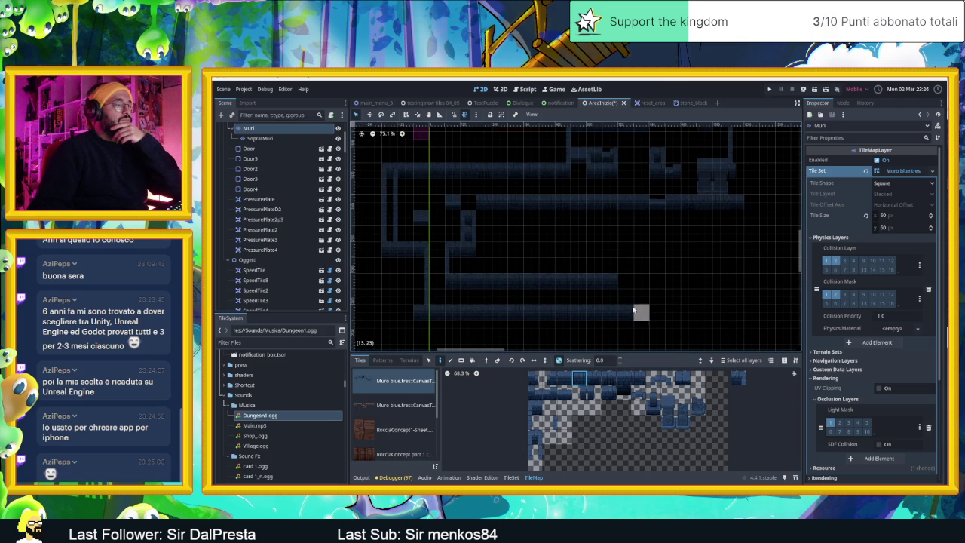
{"action": "left_click_drag", "start_coordinate": [657, 312], "coordinate": [571, 254]}
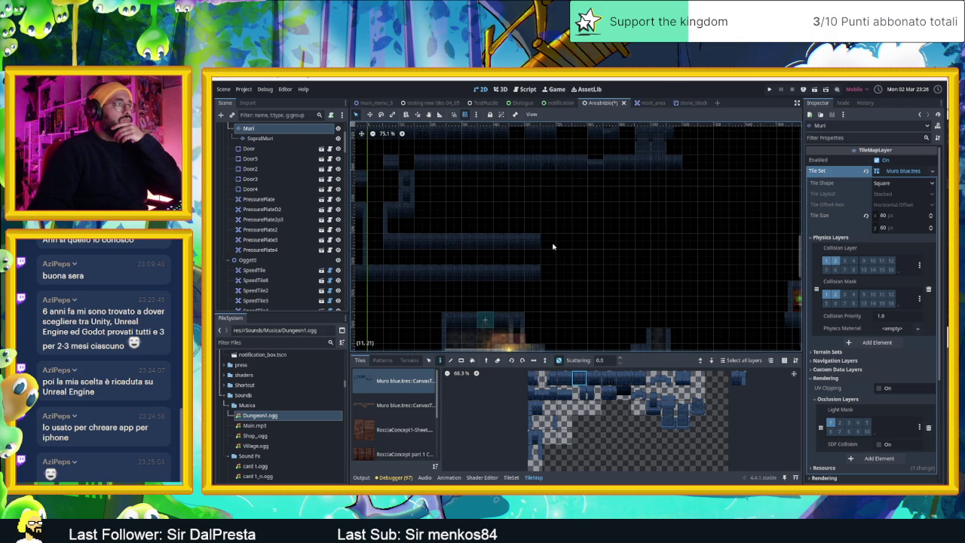
{"action": "scroll", "coordinate": [596, 273], "scroll_direction": "down", "scroll_amount": 2}
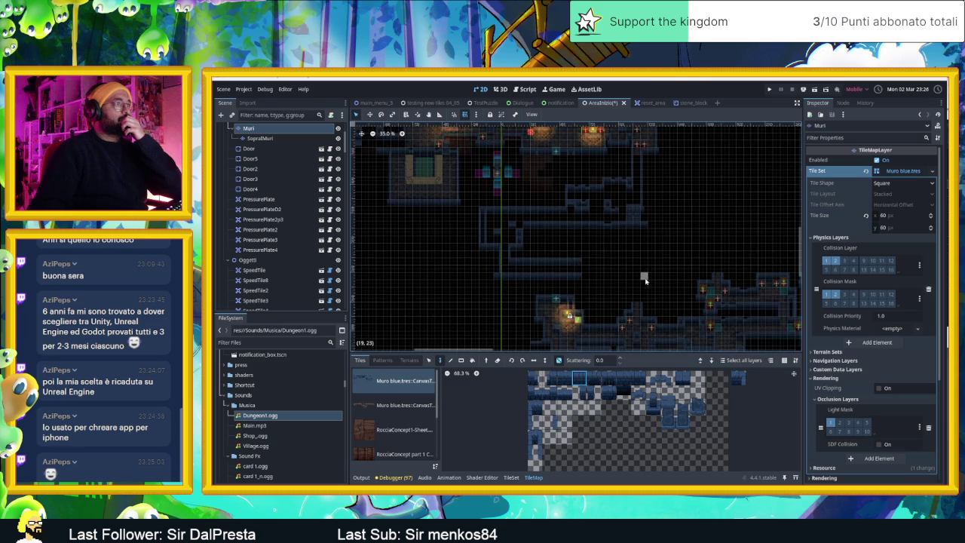
{"action": "scroll", "coordinate": [654, 271], "scroll_direction": "down", "scroll_amount": 1}
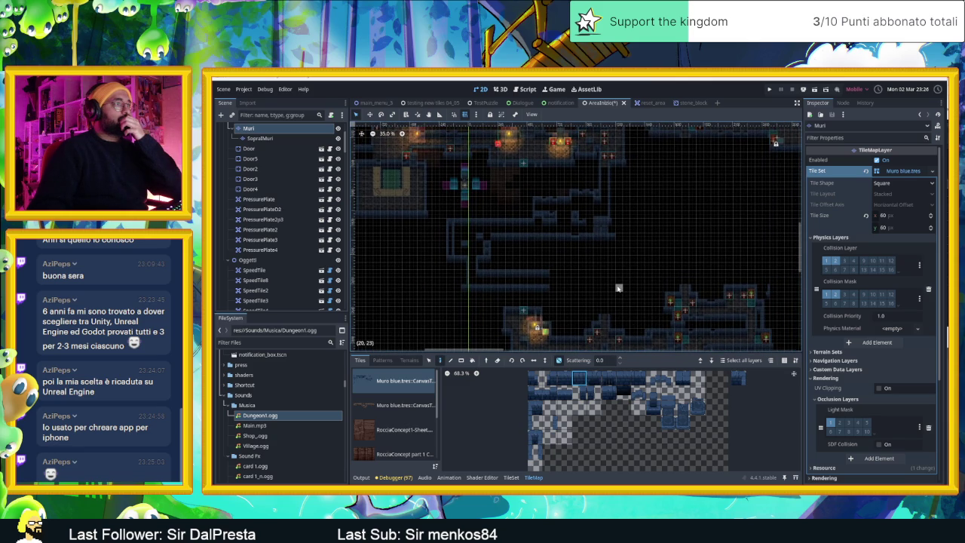
{"action": "scroll", "coordinate": [618, 288], "scroll_direction": "down", "scroll_amount": 1}
{"action": "scroll", "coordinate": [647, 284], "scroll_direction": "down", "scroll_amount": 1}
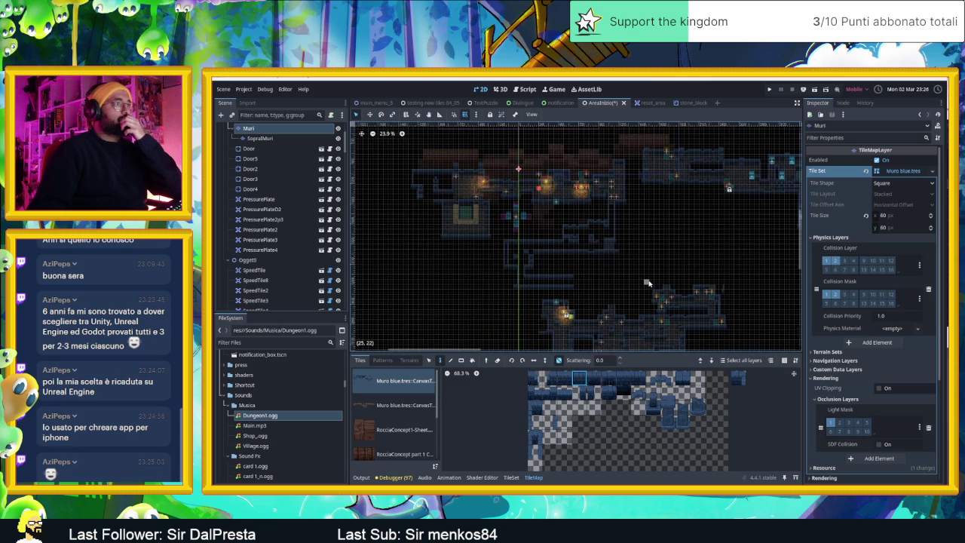
{"action": "scroll", "coordinate": [645, 282], "scroll_direction": "down", "scroll_amount": 1}
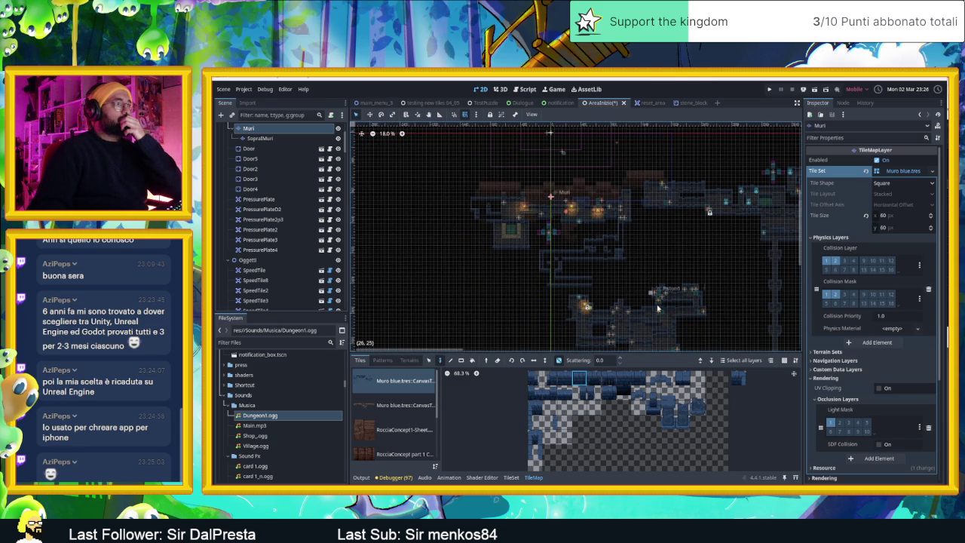
{"action": "scroll", "coordinate": [632, 273], "scroll_direction": "down", "scroll_amount": 1}
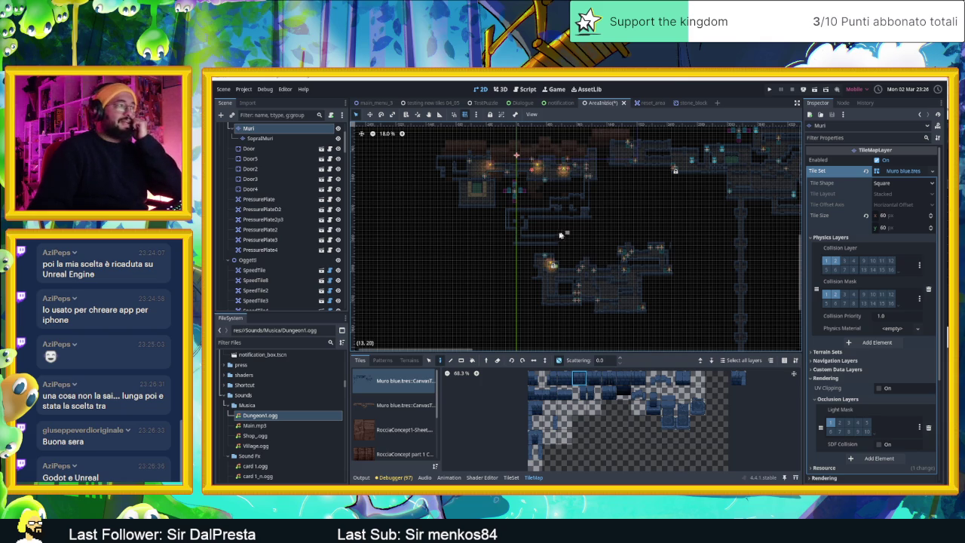
{"action": "scroll", "coordinate": [550, 235], "scroll_direction": "up", "scroll_amount": 1}
{"action": "scroll", "coordinate": [550, 235], "scroll_direction": "up", "scroll_amount": 2}
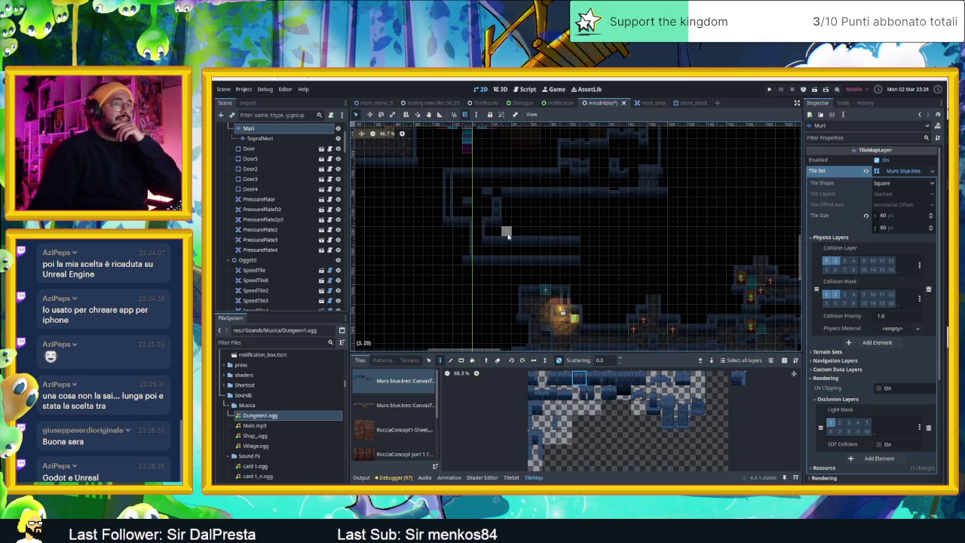
{"action": "left_click", "coordinate": [770, 89]}
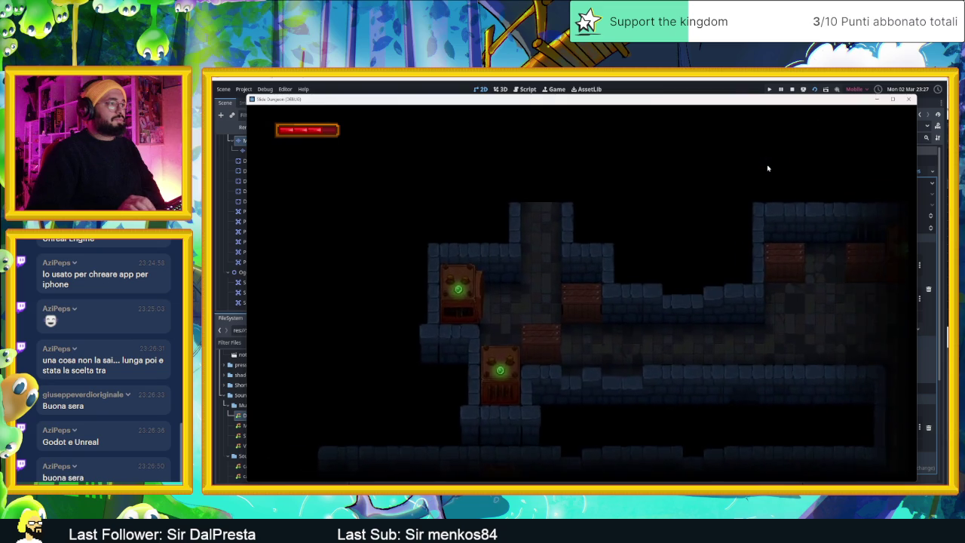
{"action": "left_click", "coordinate": [768, 168]}
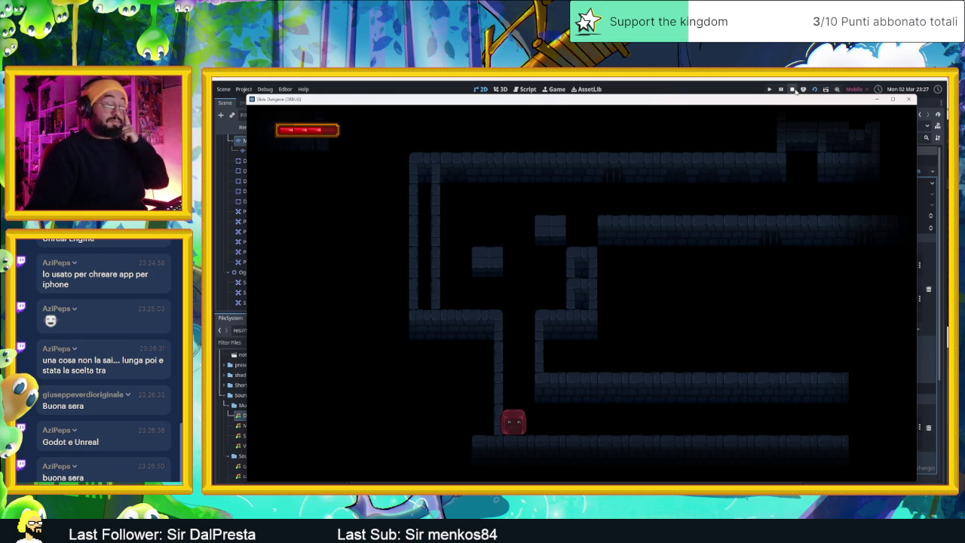
{"action": "left_click", "coordinate": [795, 90]}
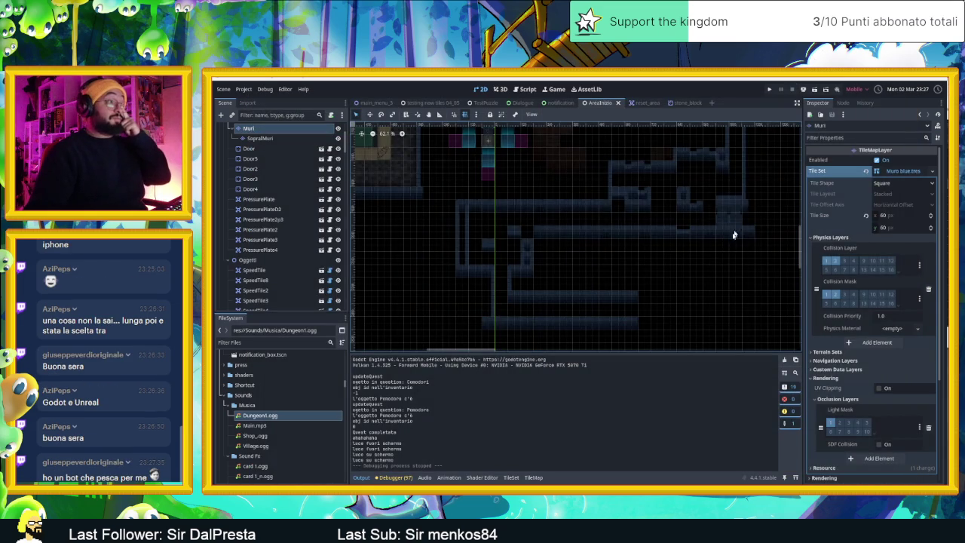
{"action": "scroll", "coordinate": [663, 211], "scroll_direction": "down", "scroll_amount": 3}
{"action": "scroll", "coordinate": [609, 236], "scroll_direction": "up", "scroll_amount": 1}
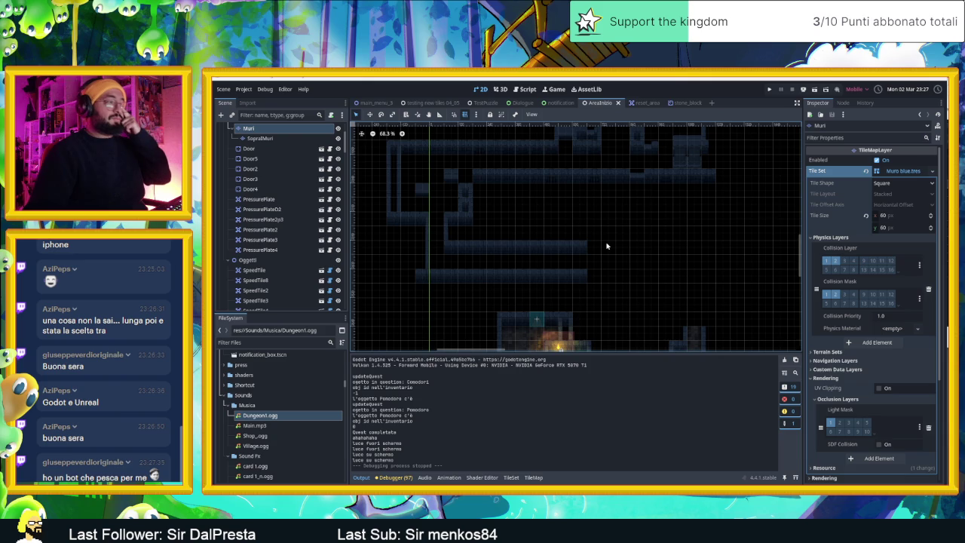
{"action": "scroll", "coordinate": [592, 248], "scroll_direction": "up", "scroll_amount": 3}
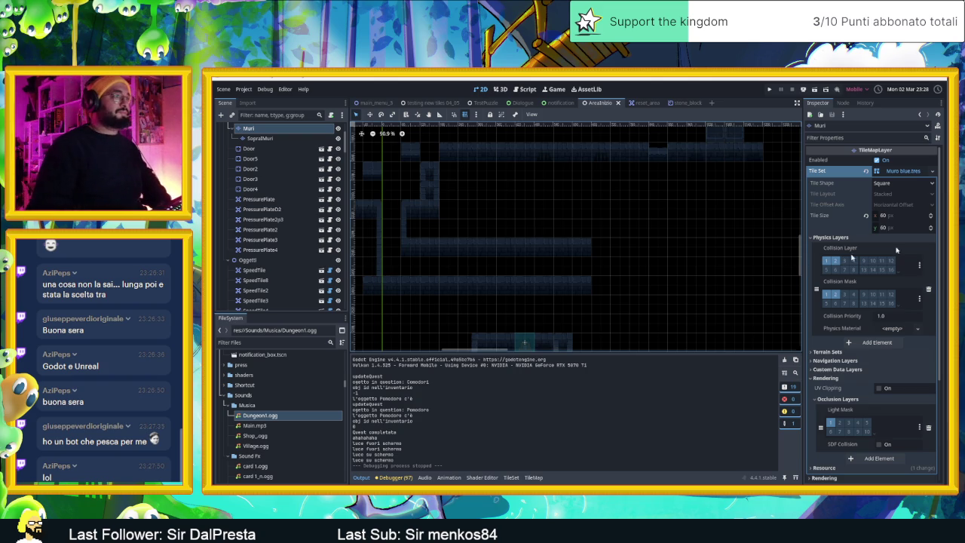
{"action": "scroll", "coordinate": [668, 269], "scroll_direction": "down", "scroll_amount": 1}
{"action": "left_click_drag", "start_coordinate": [709, 273], "coordinate": [604, 261]}
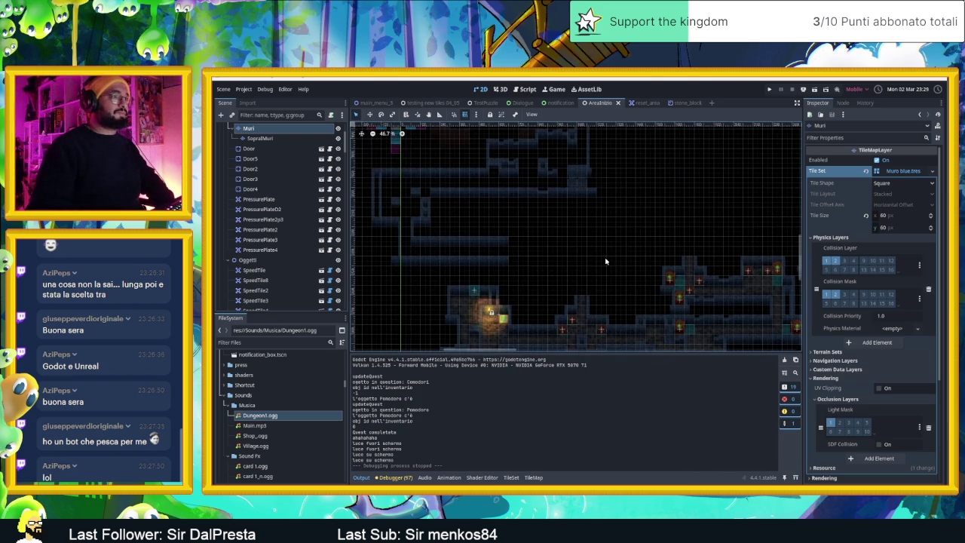
{"action": "scroll", "coordinate": [605, 261], "scroll_direction": "down", "scroll_amount": 7}
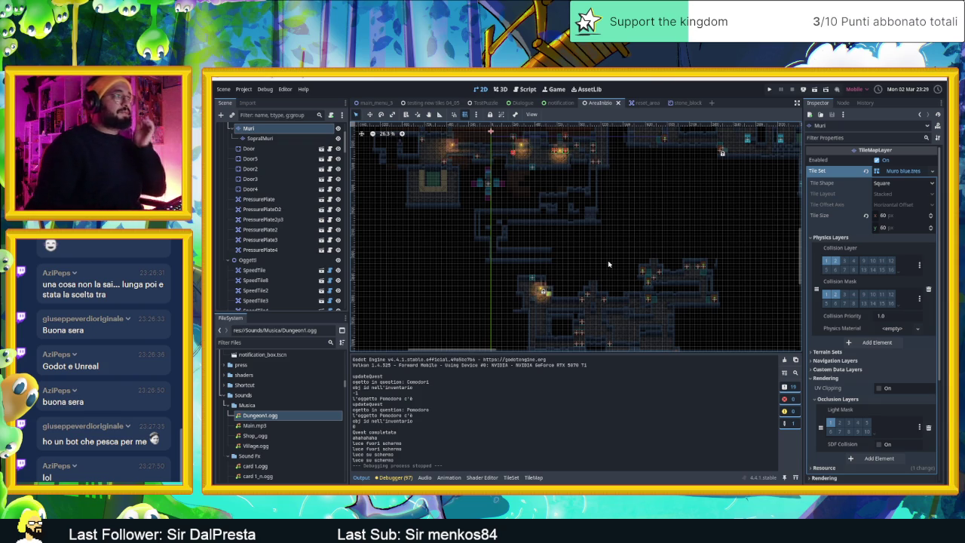
{"action": "scroll", "coordinate": [604, 249], "scroll_direction": "down", "scroll_amount": 2}
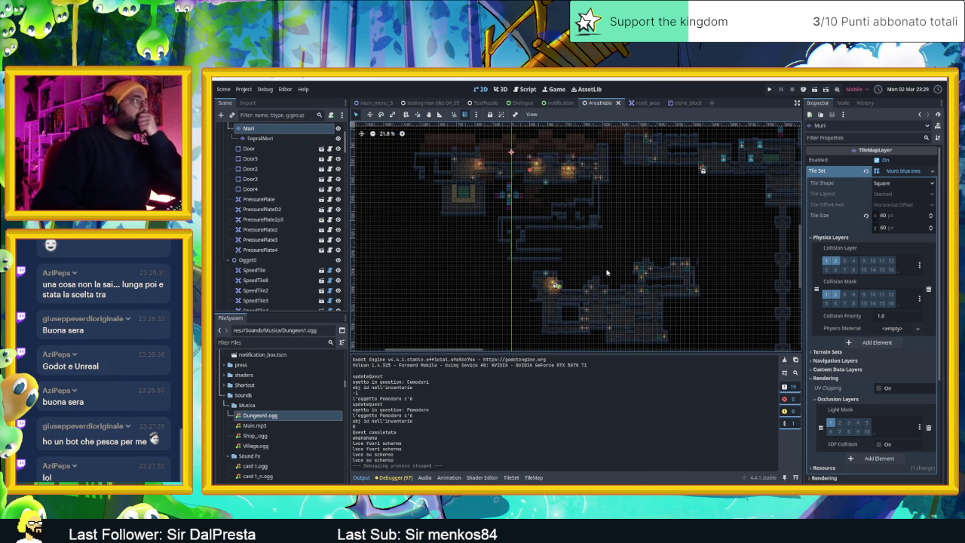
{"action": "scroll", "coordinate": [606, 274], "scroll_direction": "down", "scroll_amount": 2}
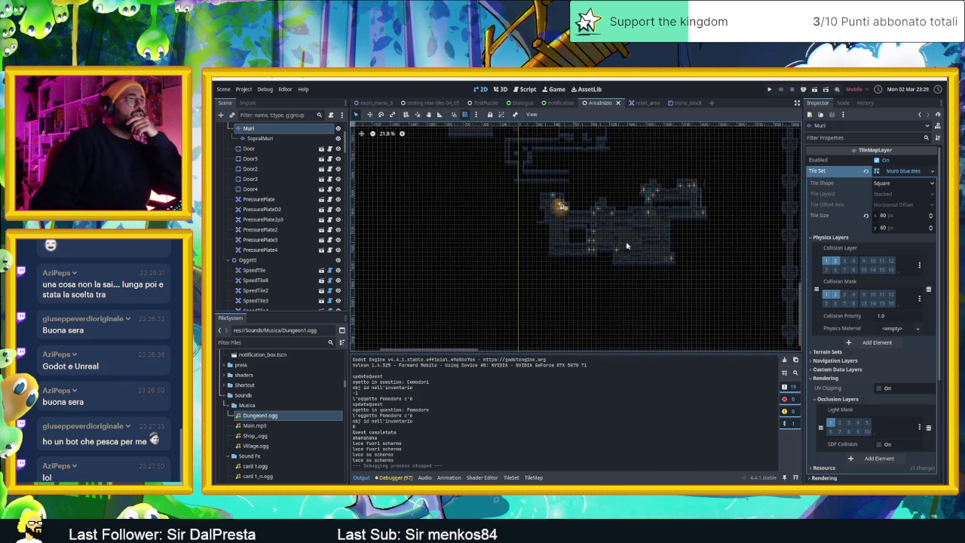
{"action": "scroll", "coordinate": [697, 243], "scroll_direction": "up", "scroll_amount": 2}
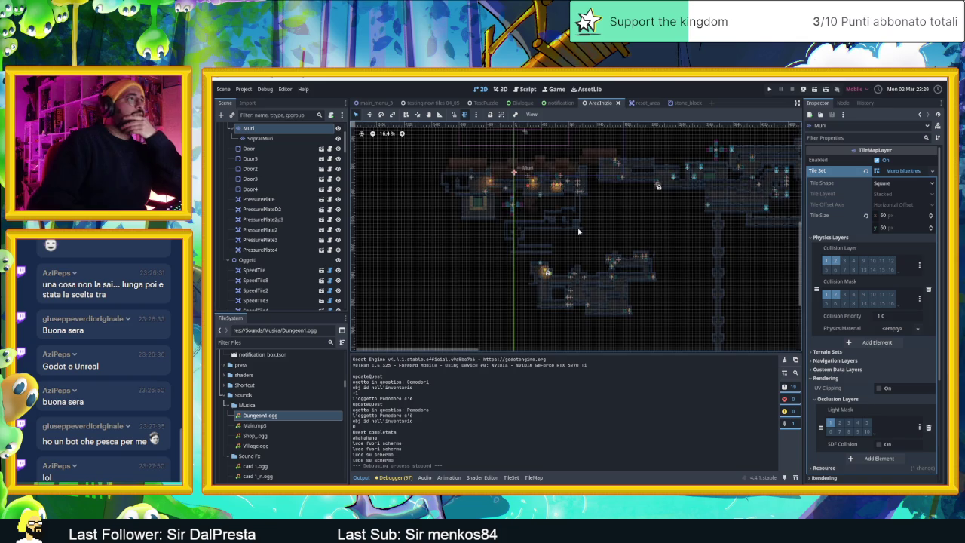
{"action": "scroll", "coordinate": [575, 232], "scroll_direction": "up", "scroll_amount": 2}
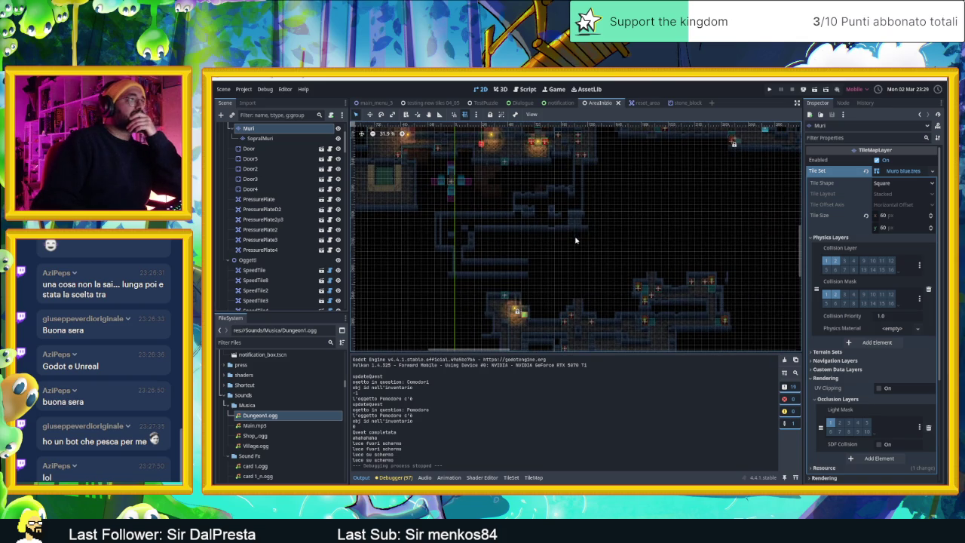
{"action": "scroll", "coordinate": [551, 252], "scroll_direction": "up", "scroll_amount": 1}
{"action": "scroll", "coordinate": [551, 253], "scroll_direction": "up", "scroll_amount": 1}
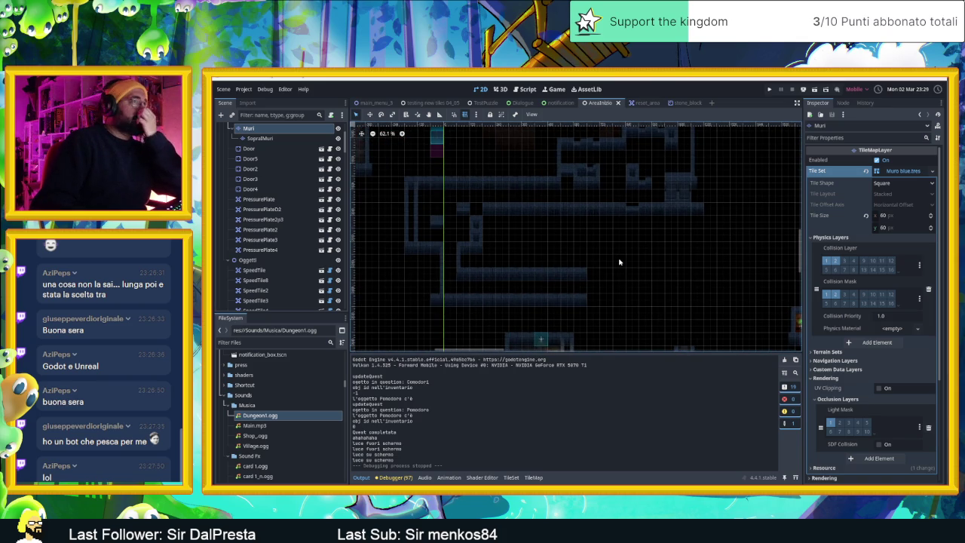
{"action": "scroll", "coordinate": [623, 275], "scroll_direction": "up", "scroll_amount": 3}
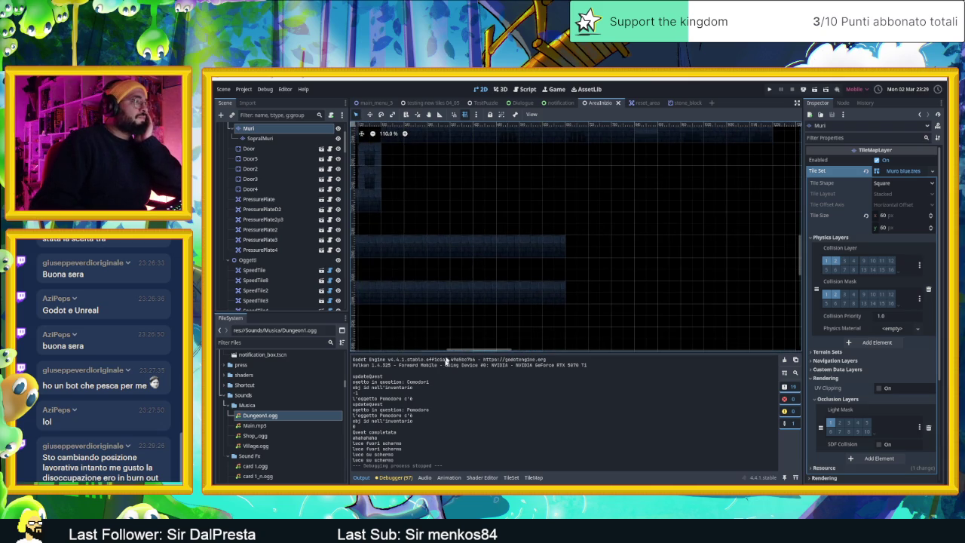
{"action": "scroll", "coordinate": [287, 177], "scroll_direction": "up", "scroll_amount": 3}
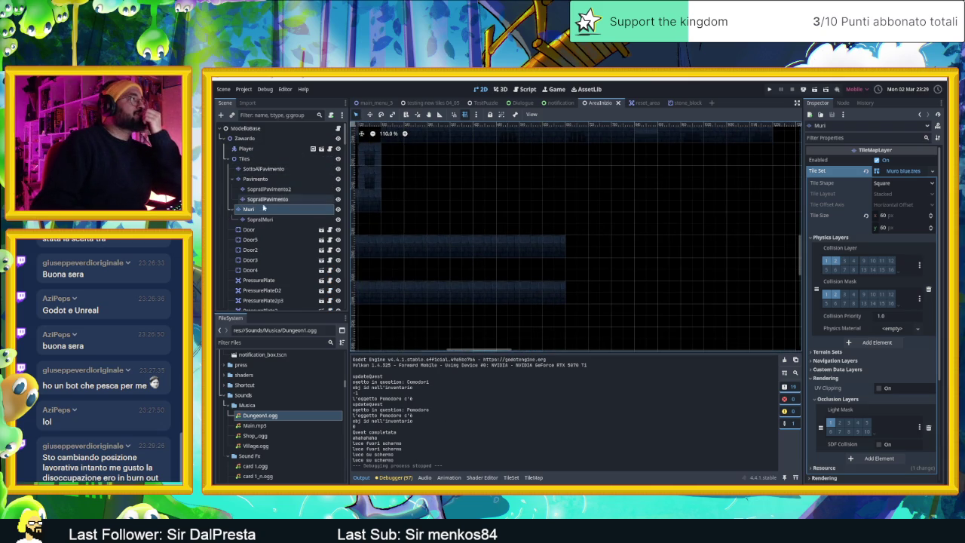
- Pick a five-tile wall row and paint the first wall tiles beside the corridor, erasing misplaced ones
{"action": "left_click", "coordinate": [533, 478]}
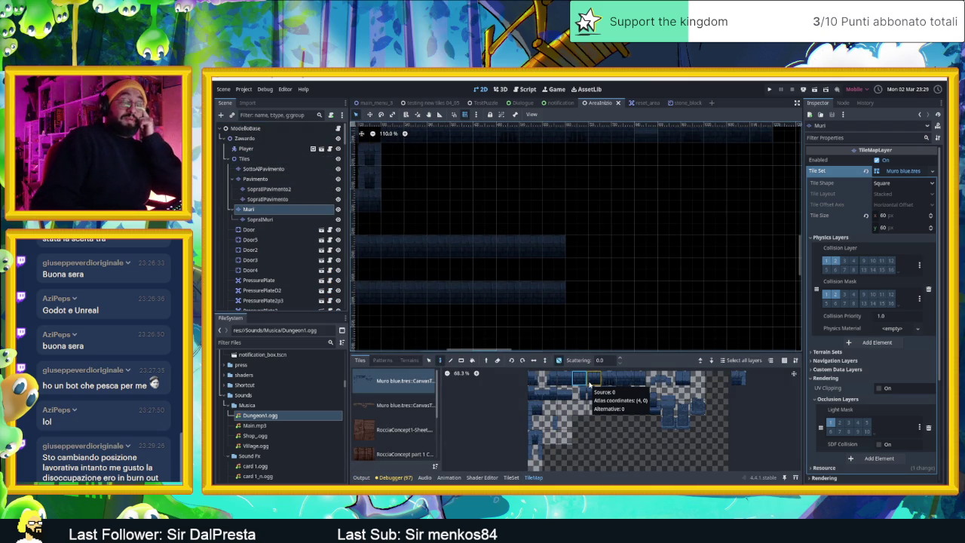
{"action": "left_click_drag", "start_coordinate": [564, 377], "coordinate": [639, 380]}
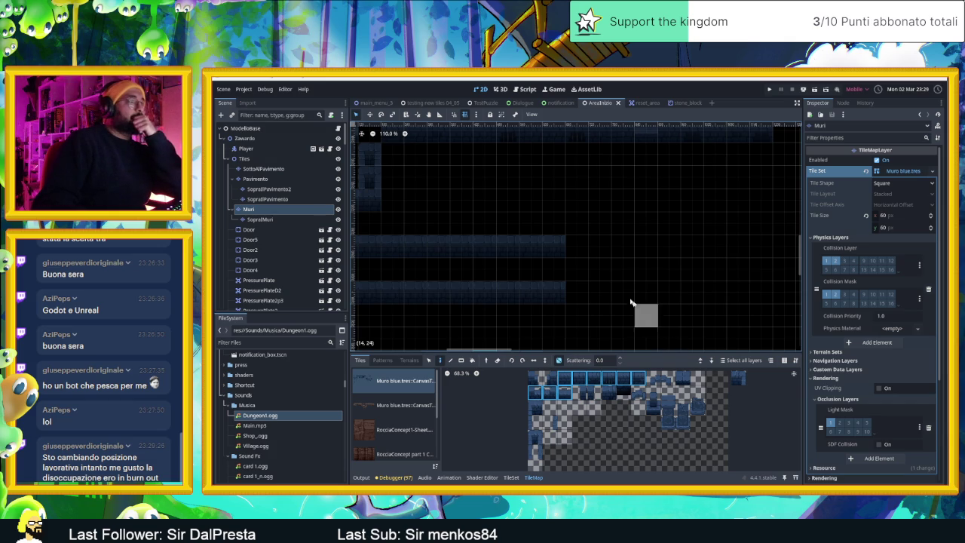
{"action": "left_click", "coordinate": [553, 178]}
{"action": "left_click", "coordinate": [577, 179]}
{"action": "left_click", "coordinate": [553, 204]}
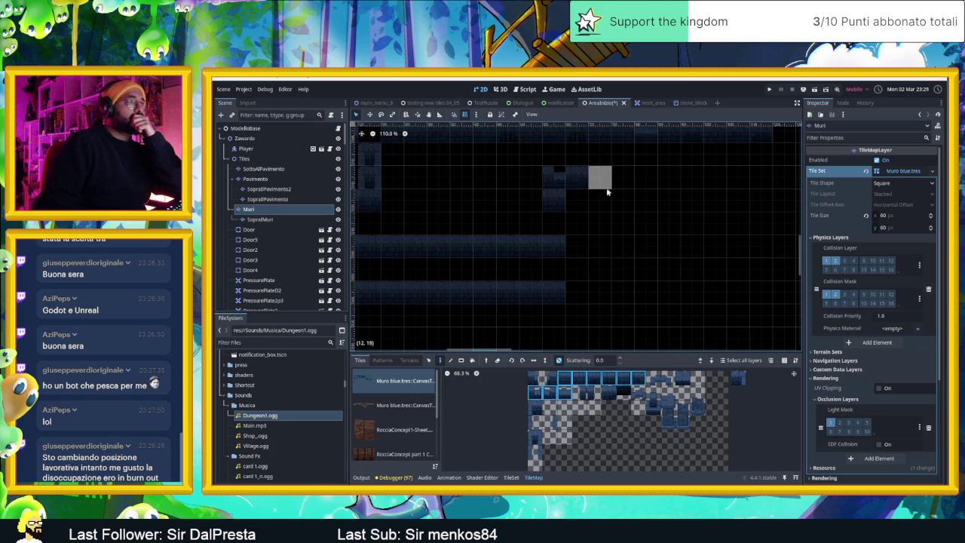
{"action": "right_click", "coordinate": [578, 177]}
{"action": "right_click", "coordinate": [553, 201]}
{"action": "right_click", "coordinate": [554, 177]}
{"action": "left_click", "coordinate": [578, 203]}
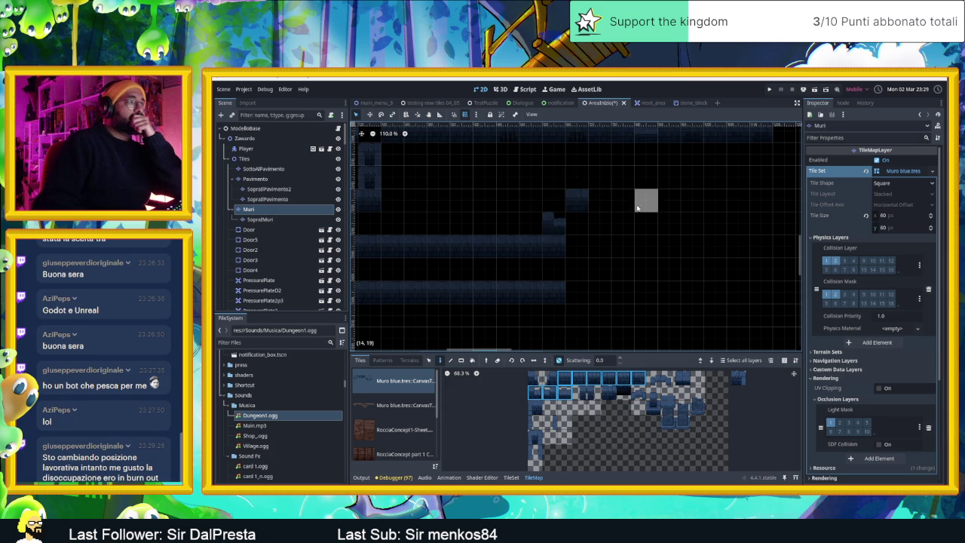
{"action": "left_click", "coordinate": [603, 181]}
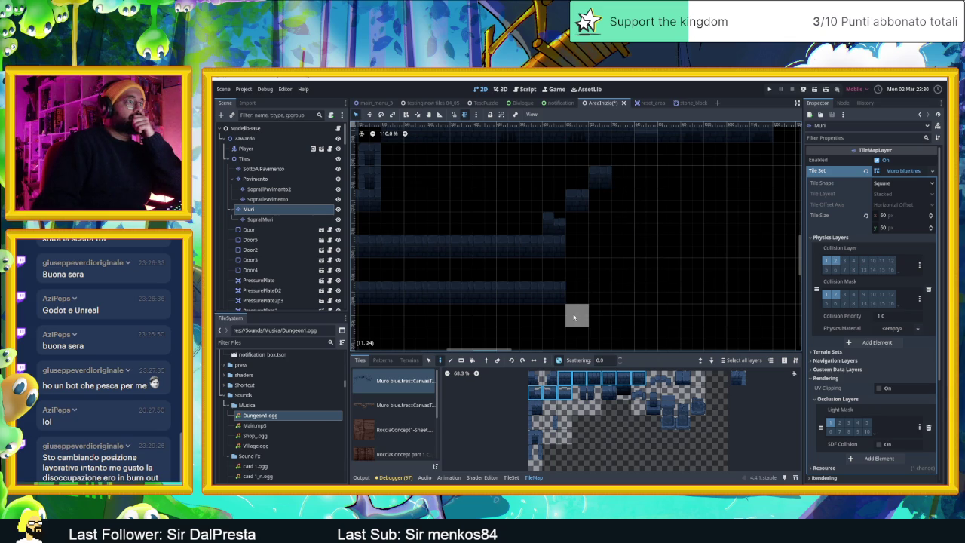
- Extend the wall row toward the lower wall, then erase stray tiles and those above the corridor
{"action": "scroll", "coordinate": [588, 312], "scroll_direction": "down", "scroll_amount": 2}
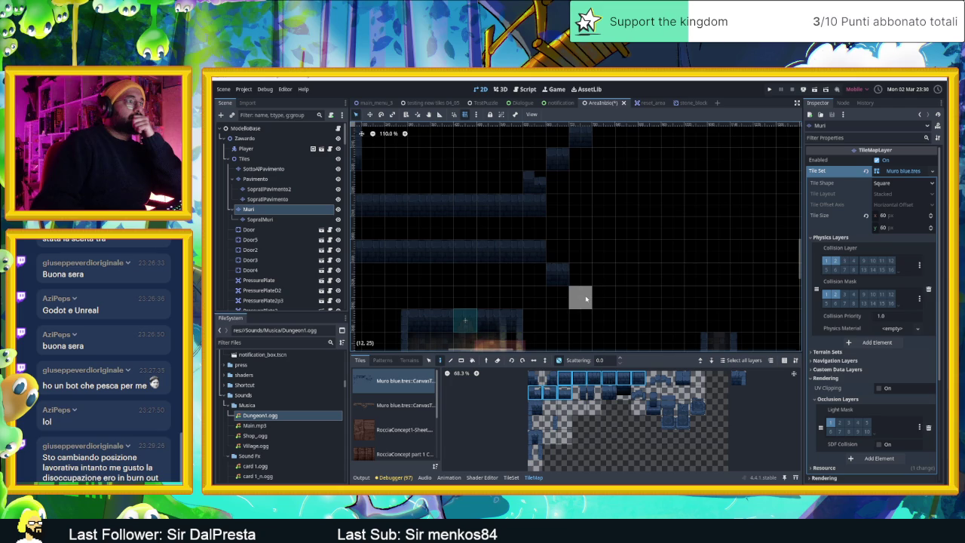
{"action": "left_click", "coordinate": [629, 293]}
{"action": "left_click_drag", "start_coordinate": [641, 269], "coordinate": [617, 301]}
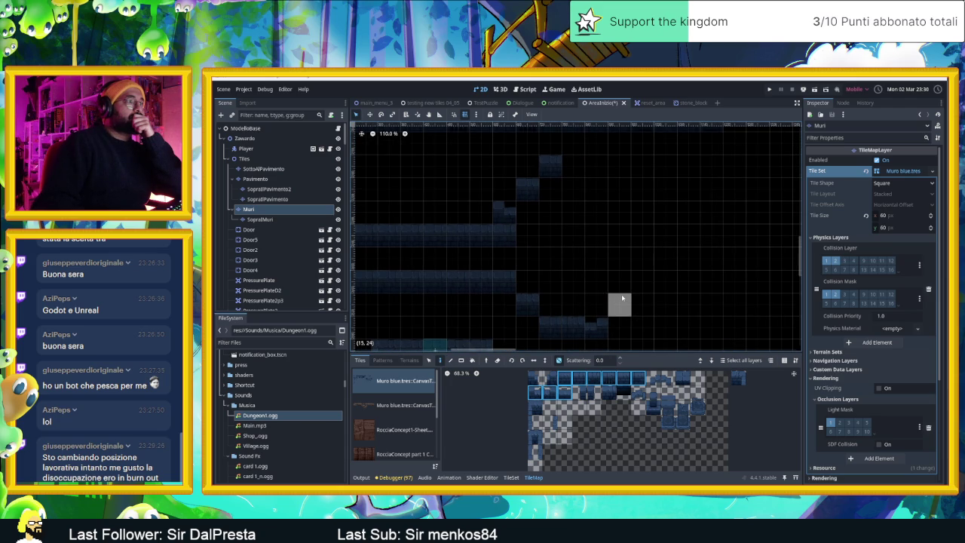
{"action": "left_click", "coordinate": [628, 300]}
{"action": "left_click", "coordinate": [643, 278]}
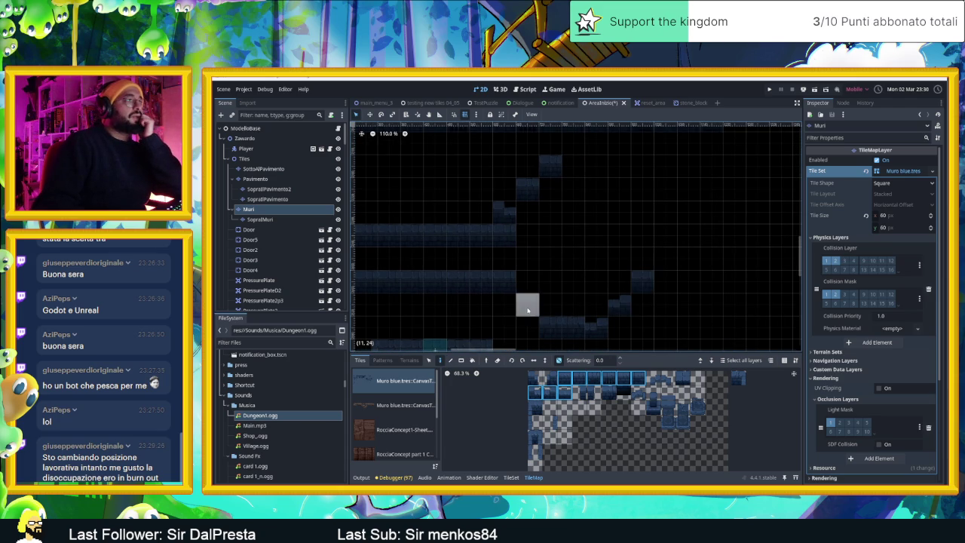
{"action": "right_click", "coordinate": [550, 326]}
{"action": "right_click", "coordinate": [619, 303]}
{"action": "right_click", "coordinate": [643, 284]}
{"action": "right_click", "coordinate": [504, 212]}
{"action": "right_click", "coordinate": [526, 195]}
{"action": "right_click", "coordinate": [550, 166]}
- Repaint wall tiles along the corridor, the lower wall row and the corner, removing faint tiles above
{"action": "left_click", "coordinate": [528, 213]}
{"action": "left_click", "coordinate": [550, 213]}
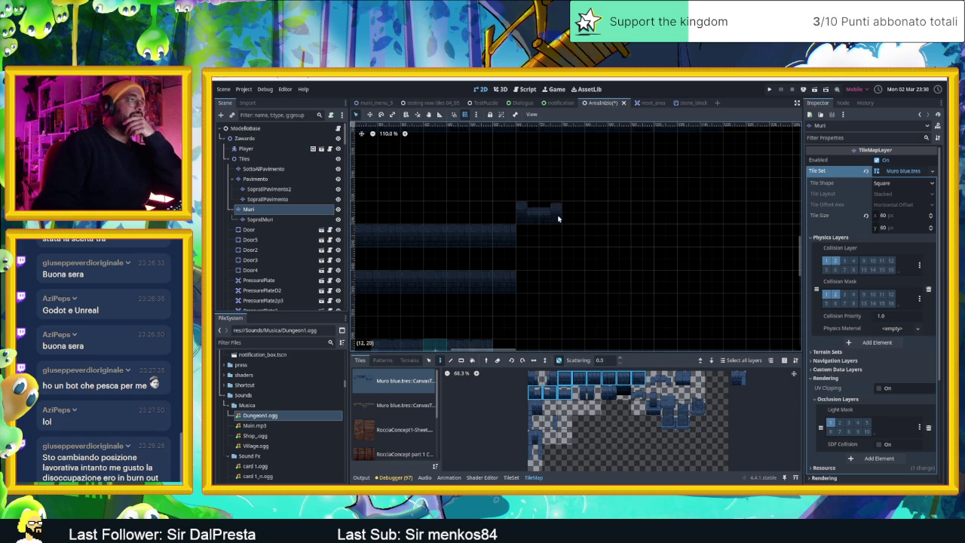
{"action": "left_click", "coordinate": [566, 232]}
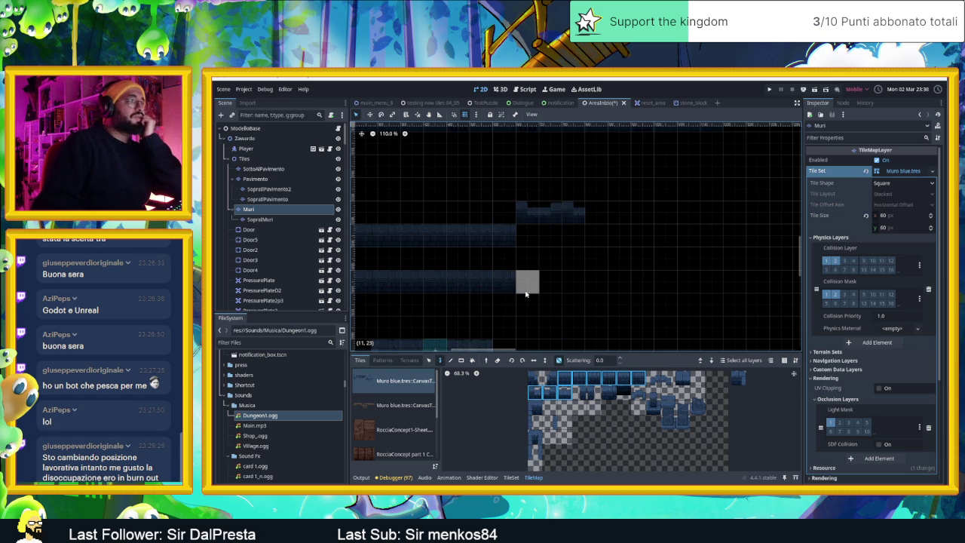
{"action": "left_click", "coordinate": [527, 282]}
{"action": "left_click", "coordinate": [550, 283]}
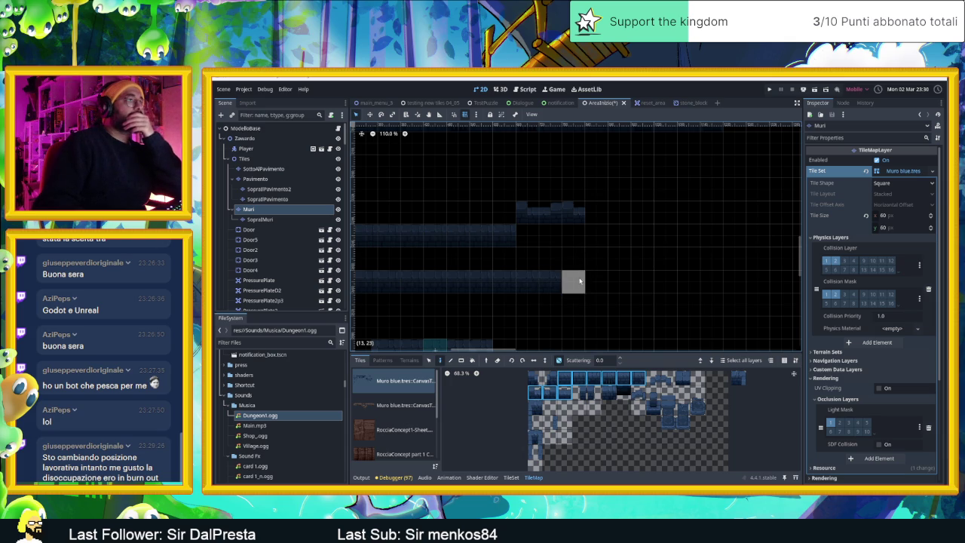
{"action": "left_click", "coordinate": [579, 282]}
{"action": "left_click", "coordinate": [579, 261]}
{"action": "right_click", "coordinate": [573, 215]}
{"action": "right_click", "coordinate": [550, 215]}
{"action": "right_click", "coordinate": [533, 219]}
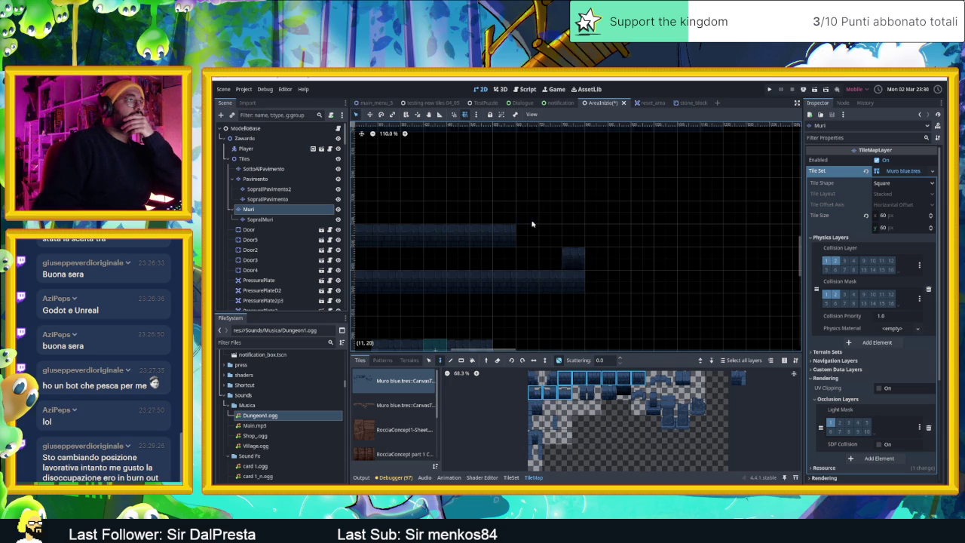
{"action": "left_click", "coordinate": [528, 234]}
{"action": "left_click_drag", "start_coordinate": [619, 213], "coordinate": [658, 290]}
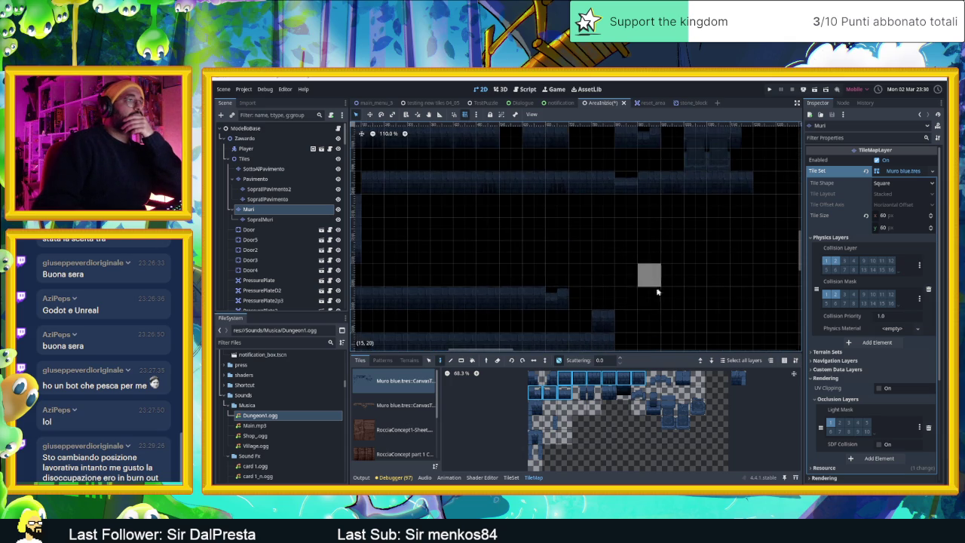
- Add thin vertical wall tiles and a three-tile wall row
{"action": "left_click", "coordinate": [548, 422]}
{"action": "left_click", "coordinate": [550, 276]}
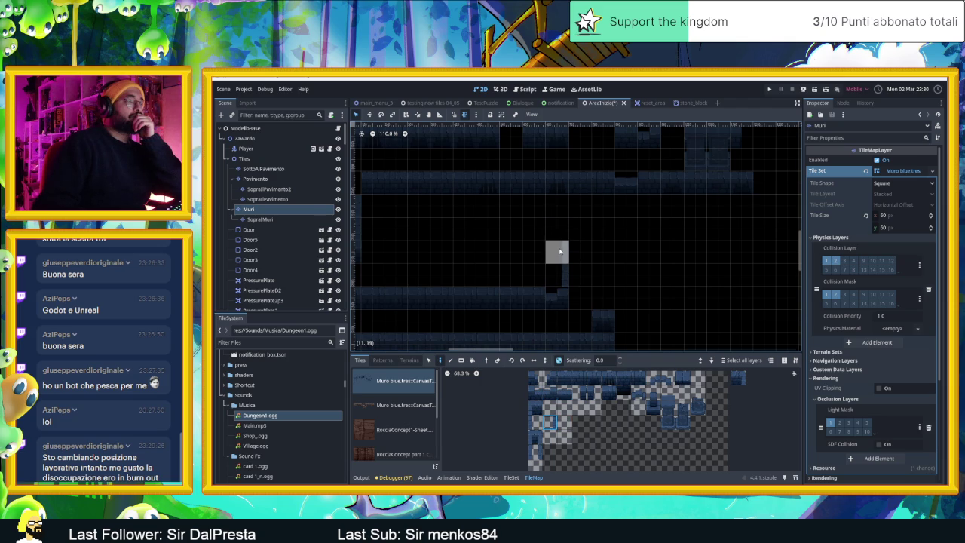
{"action": "left_click", "coordinate": [559, 252]}
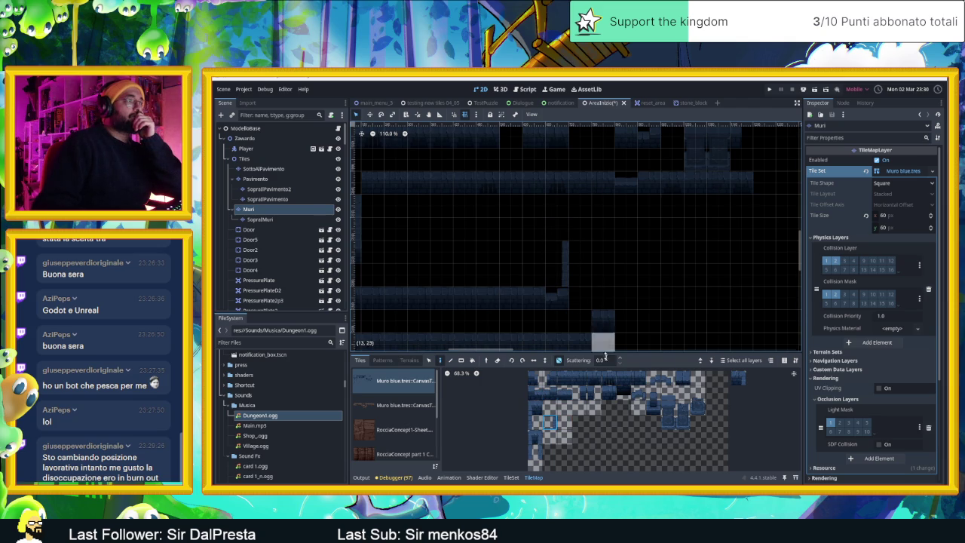
{"action": "left_click", "coordinate": [530, 423]}
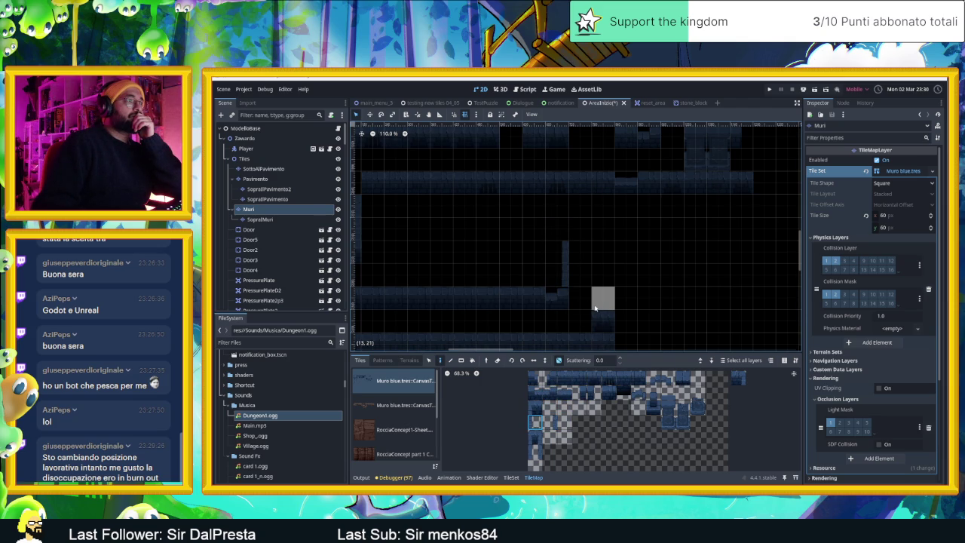
{"action": "left_click", "coordinate": [595, 307]}
{"action": "left_click_drag", "start_coordinate": [577, 378], "coordinate": [626, 378]}
{"action": "mouse_move", "coordinate": [574, 230]}
{"action": "left_mouse_down"}
{"action": "mouse_move", "coordinate": [597, 237]}
{"action": "mouse_move", "coordinate": [625, 227]}
{"action": "left_mouse_up"}
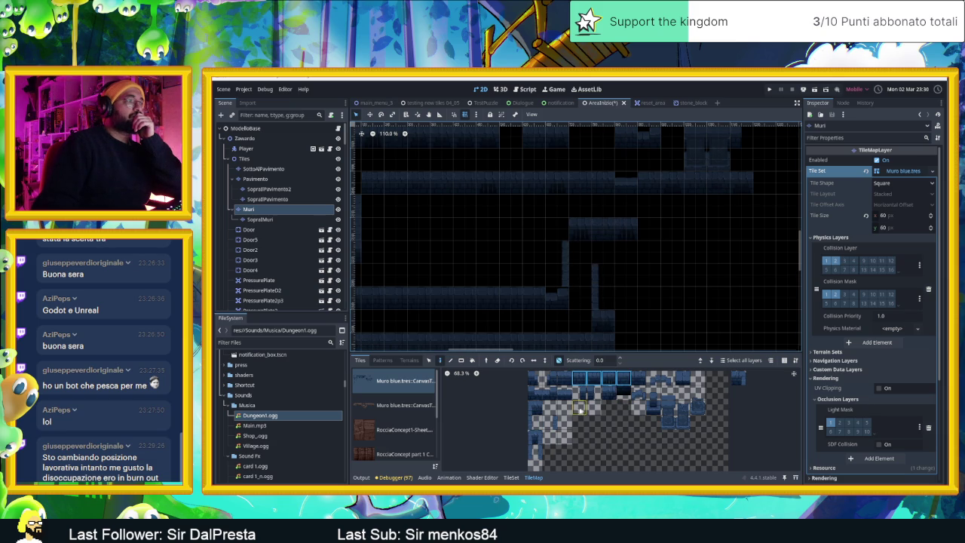
- Extend the wall row and paint the final walls that close off the small hollow room
{"action": "left_click", "coordinate": [549, 420]}
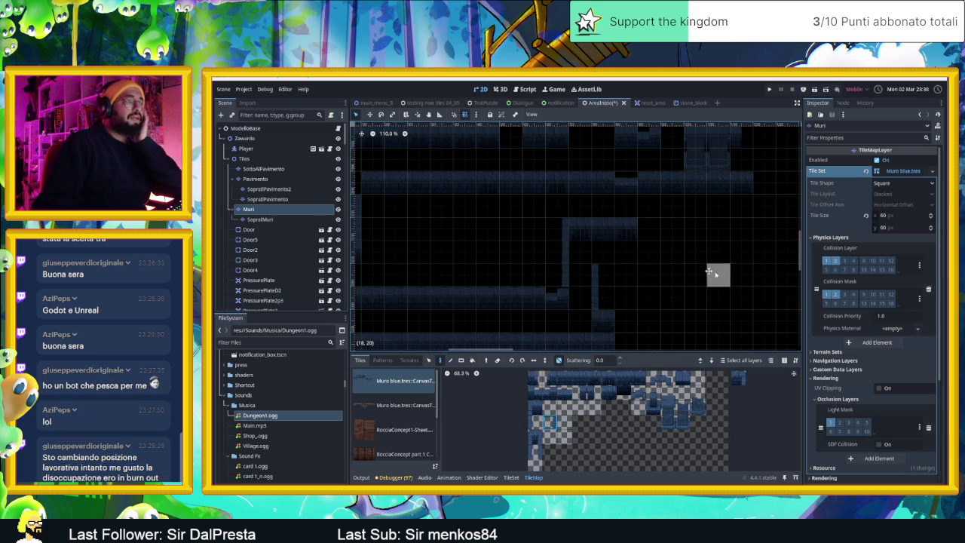
{"action": "left_click_drag", "start_coordinate": [698, 264], "coordinate": [626, 247]}
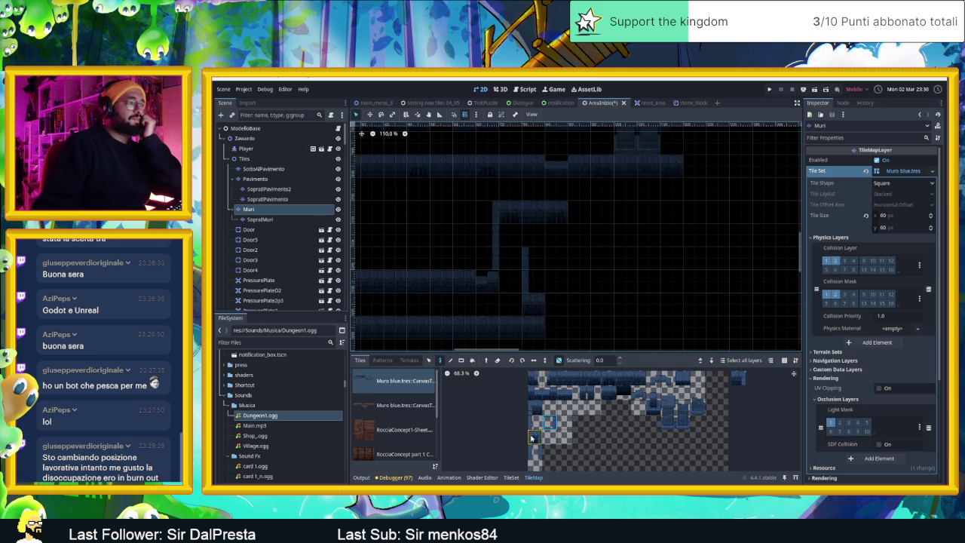
{"action": "left_click", "coordinate": [534, 409]}
{"action": "left_click_drag", "start_coordinate": [604, 294], "coordinate": [576, 289]}
{"action": "left_click_drag", "start_coordinate": [565, 377], "coordinate": [638, 377]}
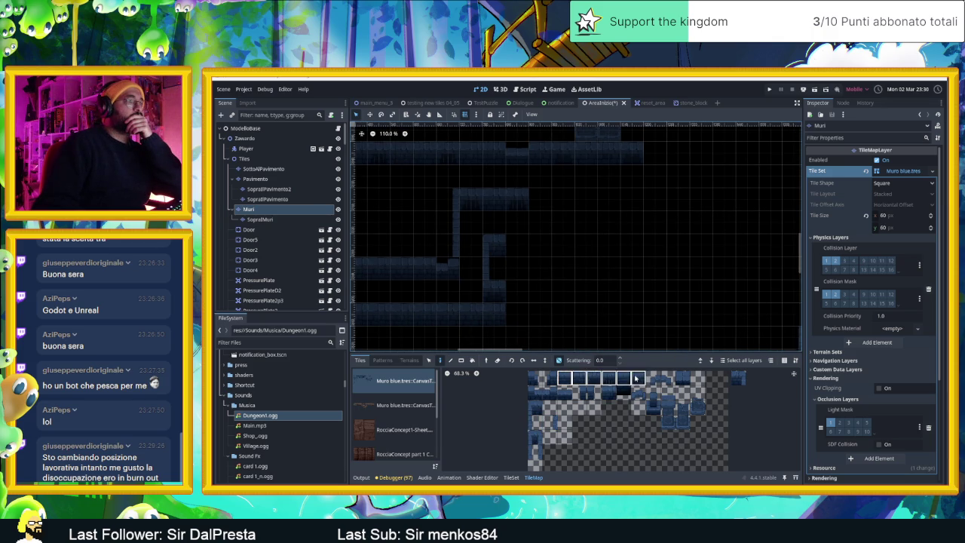
{"action": "left_click", "coordinate": [535, 246]}
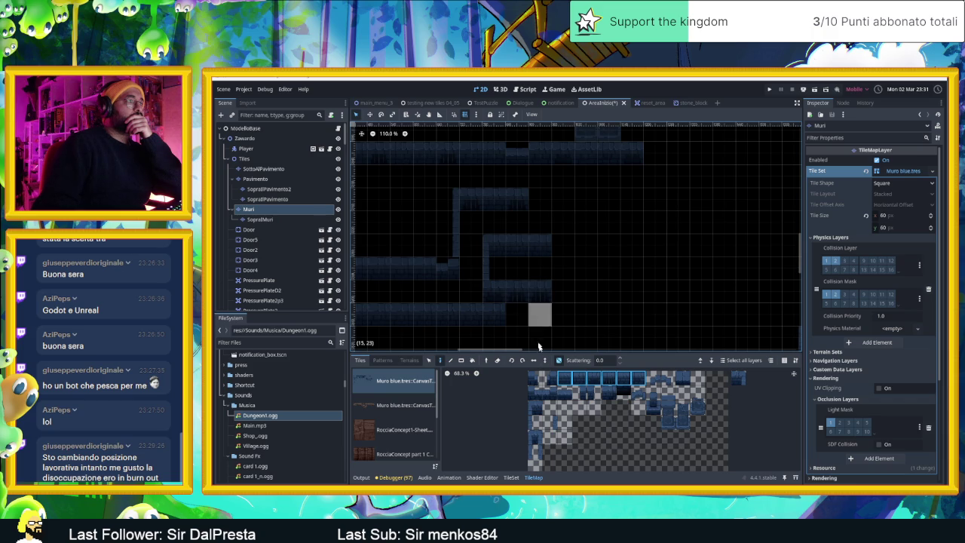
{"action": "left_click", "coordinate": [738, 378]}
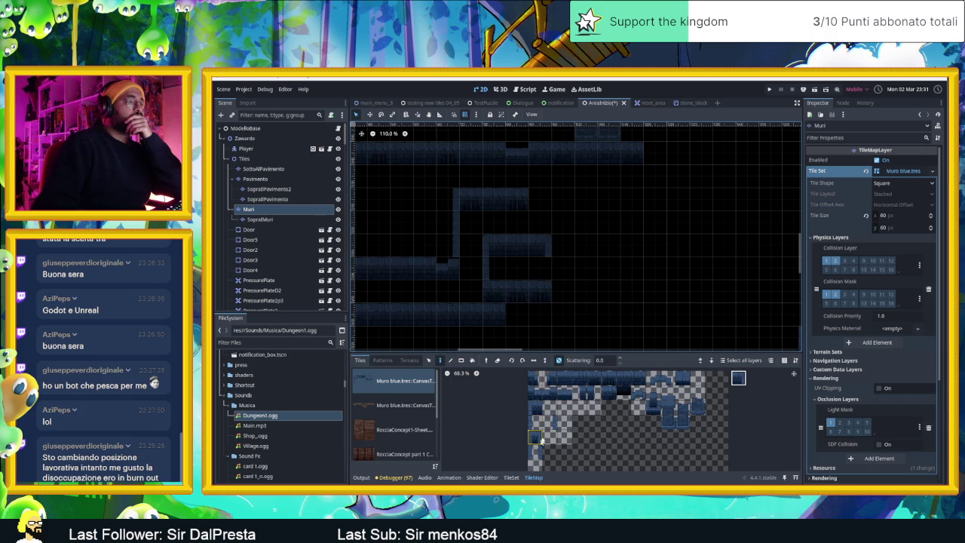
{"action": "mouse_move", "coordinate": [538, 265]}
{"action": "left_mouse_down"}
{"action": "mouse_move", "coordinate": [517, 289]}
{"action": "mouse_move", "coordinate": [563, 265]}
{"action": "left_mouse_up"}
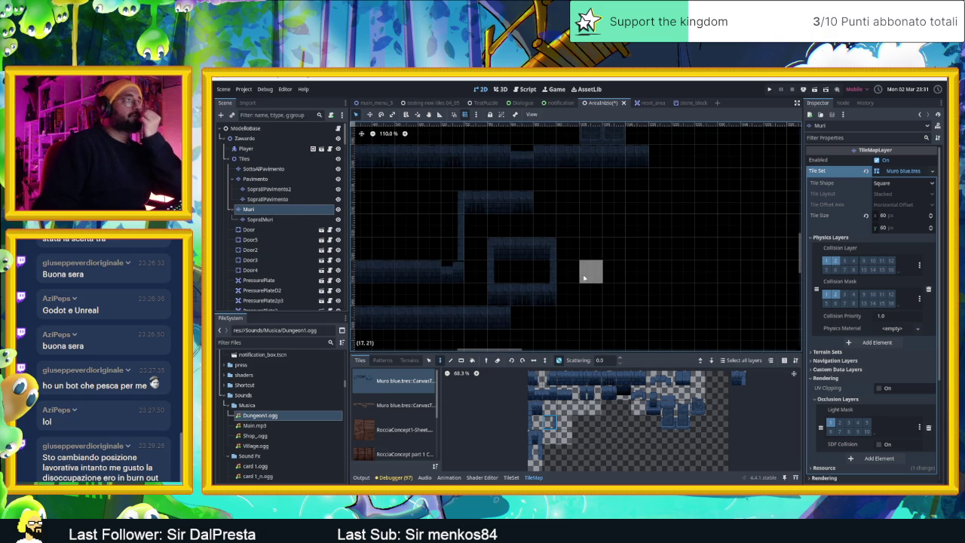
{"action": "scroll", "coordinate": [562, 236], "scroll_direction": "down", "scroll_amount": 4}
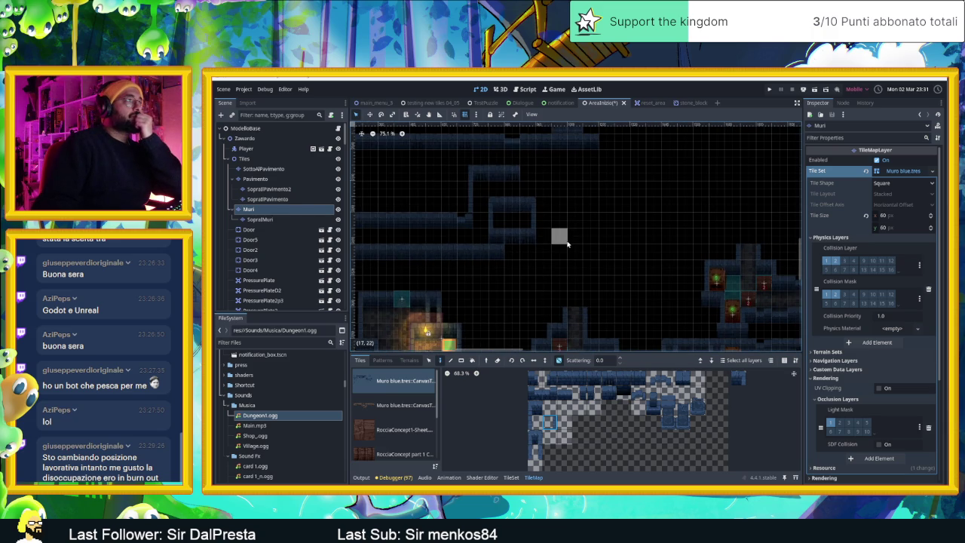
{"action": "scroll", "coordinate": [555, 218], "scroll_direction": "down", "scroll_amount": 6}
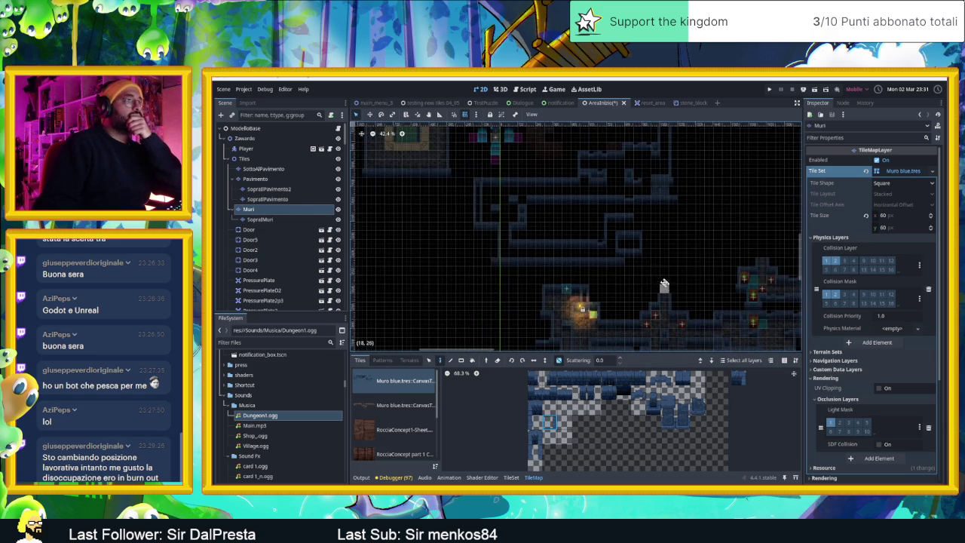
{"action": "scroll", "coordinate": [665, 286], "scroll_direction": "down", "scroll_amount": 5}
{"action": "scroll", "coordinate": [630, 282], "scroll_direction": "down", "scroll_amount": 2}
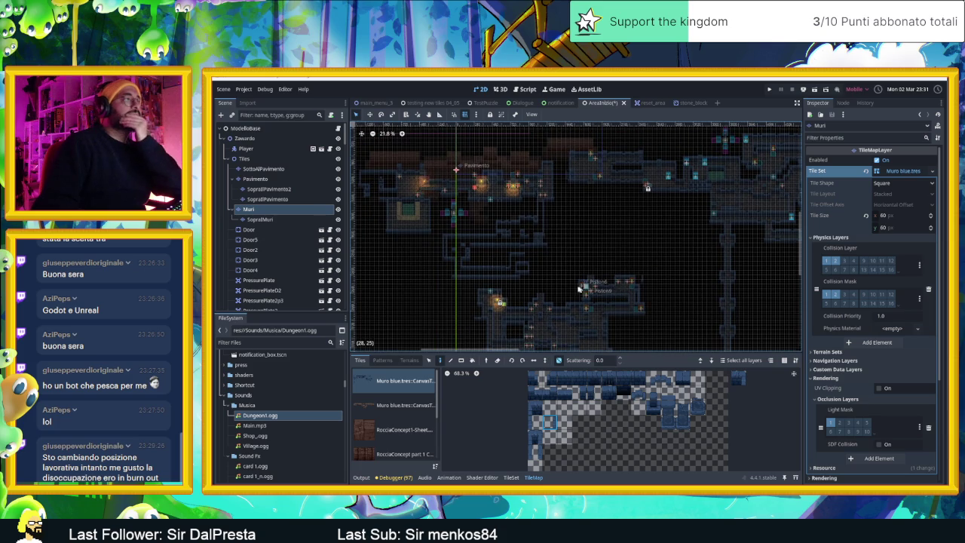
{"action": "scroll", "coordinate": [596, 275], "scroll_direction": "left", "scroll_amount": 4}
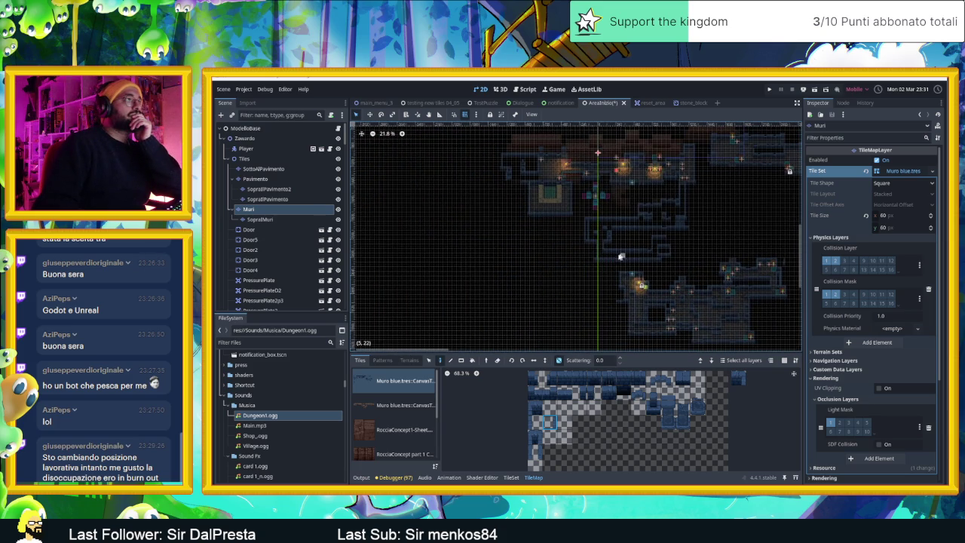
{"action": "scroll", "coordinate": [621, 257], "scroll_direction": "up", "scroll_amount": 1}
{"action": "mouse_move", "coordinate": [551, 278]}
{"action": "left_mouse_down"}
{"action": "mouse_move", "coordinate": [689, 276]}
{"action": "mouse_move", "coordinate": [505, 263]}
{"action": "mouse_move", "coordinate": [651, 243]}
{"action": "mouse_move", "coordinate": [501, 270]}
{"action": "mouse_move", "coordinate": [571, 261]}
{"action": "mouse_move", "coordinate": [547, 262]}
{"action": "mouse_move", "coordinate": [549, 280]}
{"action": "left_mouse_up"}
{"action": "scroll", "coordinate": [521, 259], "scroll_direction": "up", "scroll_amount": 1}
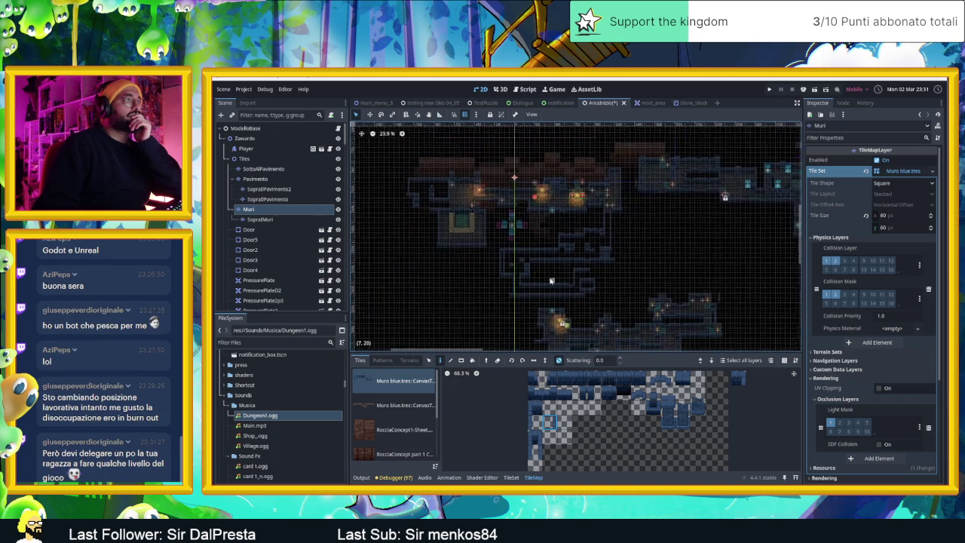
{"action": "scroll", "coordinate": [549, 281], "scroll_direction": "up", "scroll_amount": 10}
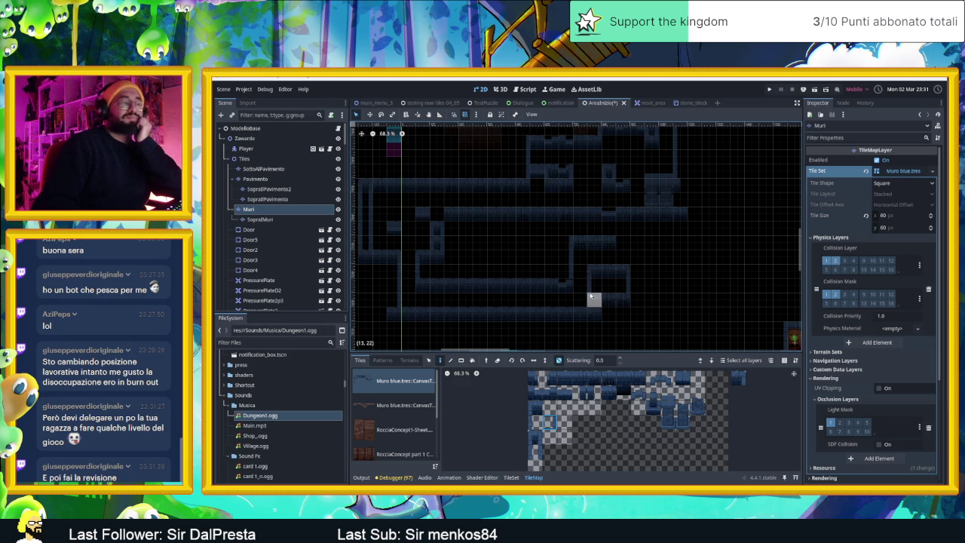
{"action": "scroll", "coordinate": [583, 267], "scroll_direction": "up", "scroll_amount": 3}
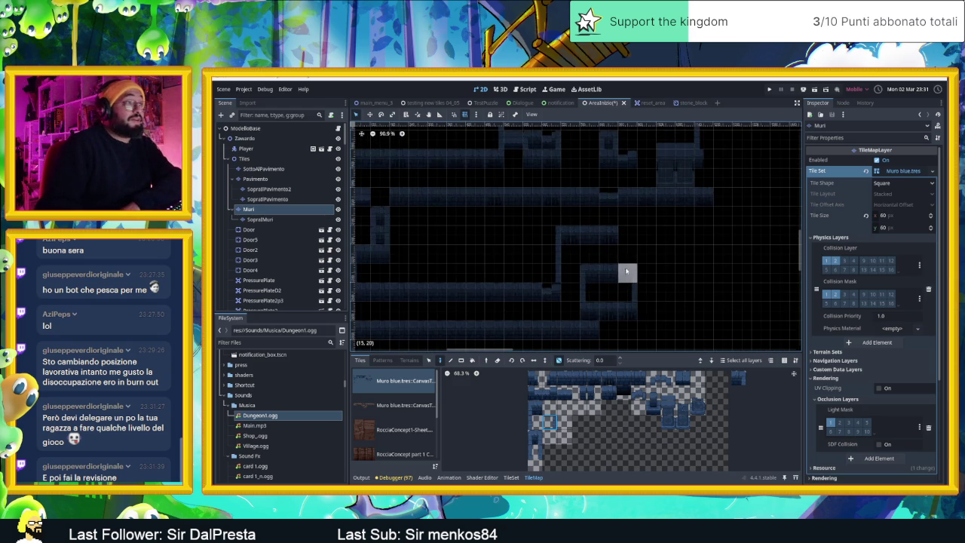
- Using a four-tile wall row, extend the wall two cells to the right
{"action": "left_click_drag", "start_coordinate": [564, 377], "coordinate": [641, 377]}
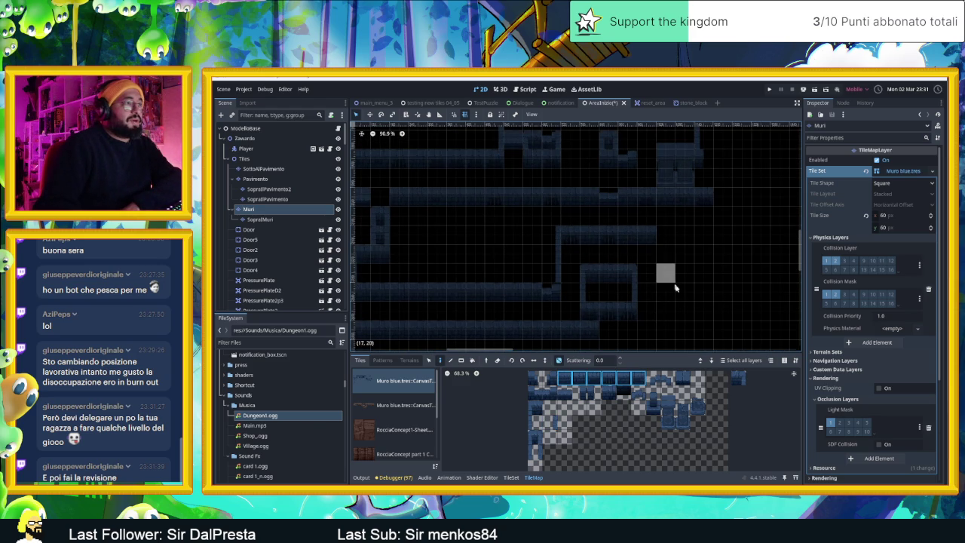
{"action": "scroll", "coordinate": [642, 263], "scroll_direction": "down", "scroll_amount": 1}
{"action": "scroll", "coordinate": [642, 263], "scroll_direction": "right", "scroll_amount": 1}
{"action": "left_click_drag", "start_coordinate": [569, 303], "coordinate": [581, 300]}
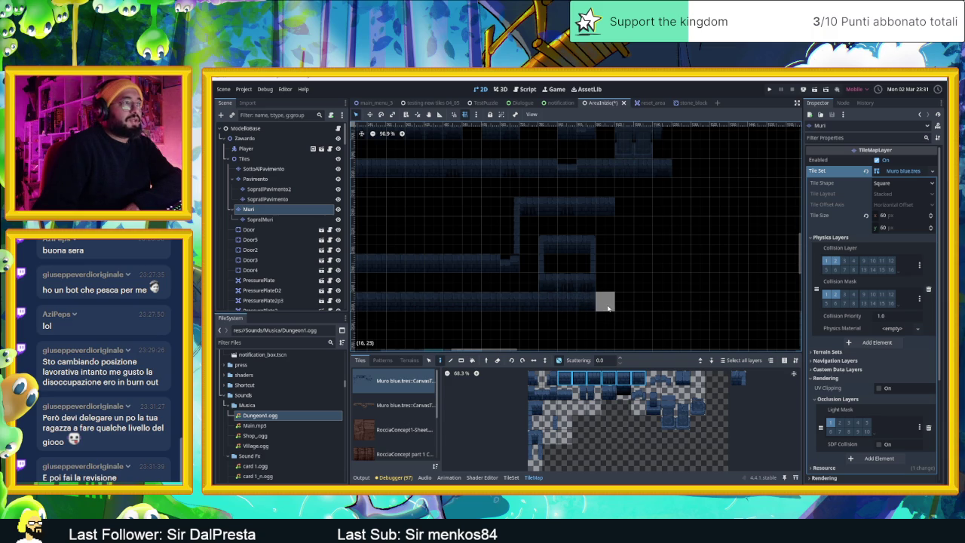
- Paint a vertical column of single wall tiles beside the small room
{"action": "left_click", "coordinate": [535, 421]}
{"action": "mouse_move", "coordinate": [623, 219]}
{"action": "left_mouse_down"}
{"action": "mouse_move", "coordinate": [623, 206]}
{"action": "mouse_move", "coordinate": [625, 245]}
{"action": "left_mouse_up"}
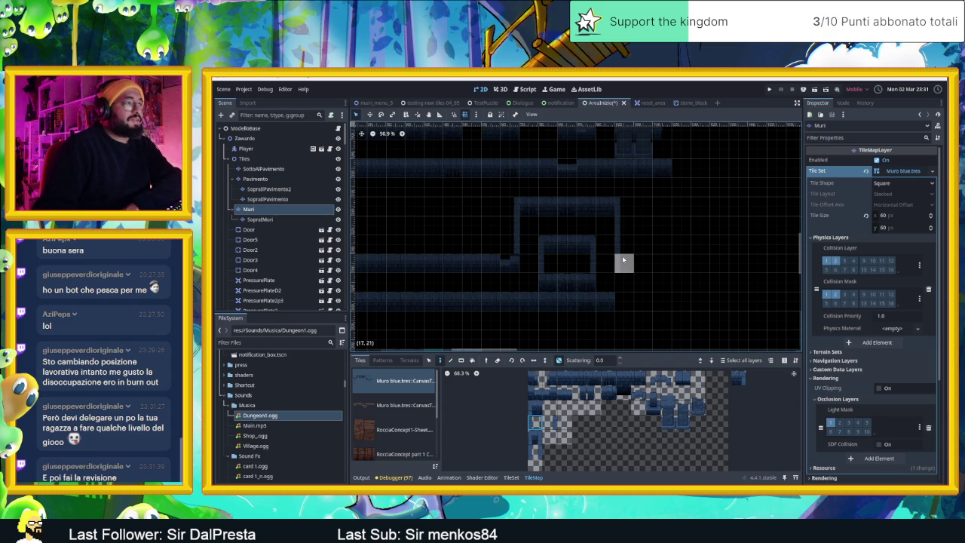
{"action": "scroll", "coordinate": [675, 294], "scroll_direction": "down", "scroll_amount": 7}
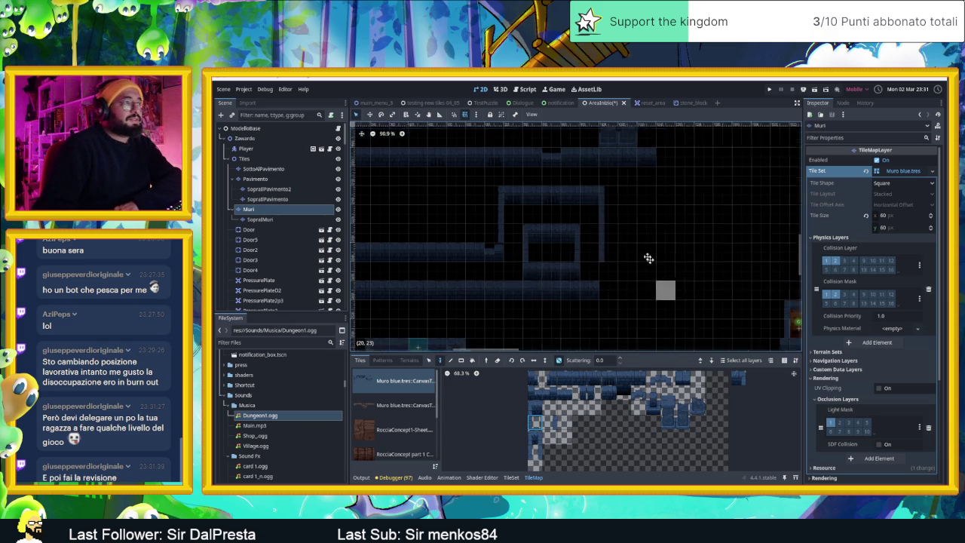
{"action": "scroll", "coordinate": [614, 226], "scroll_direction": "down", "scroll_amount": 10}
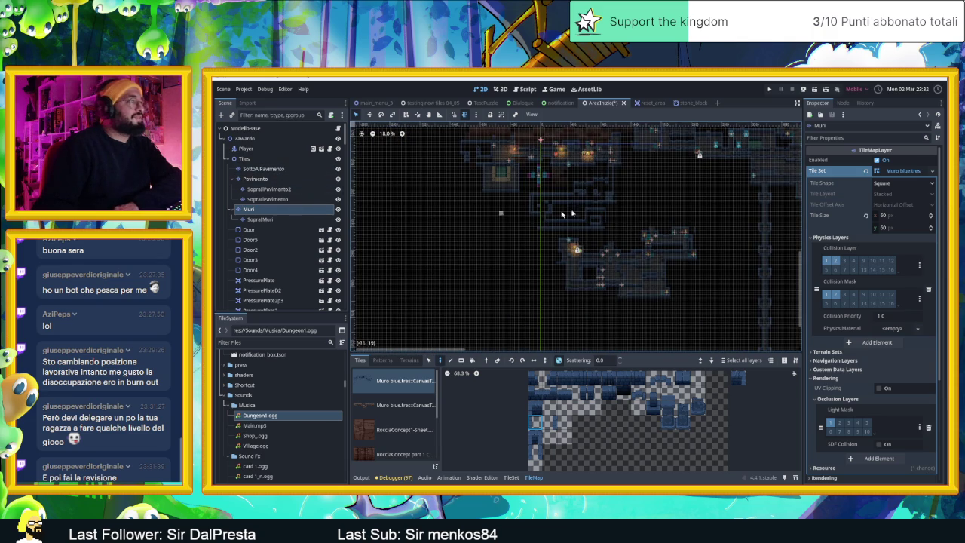
{"action": "scroll", "coordinate": [569, 250], "scroll_direction": "right", "scroll_amount": 5}
{"action": "scroll", "coordinate": [569, 250], "scroll_direction": "down", "scroll_amount": 2}
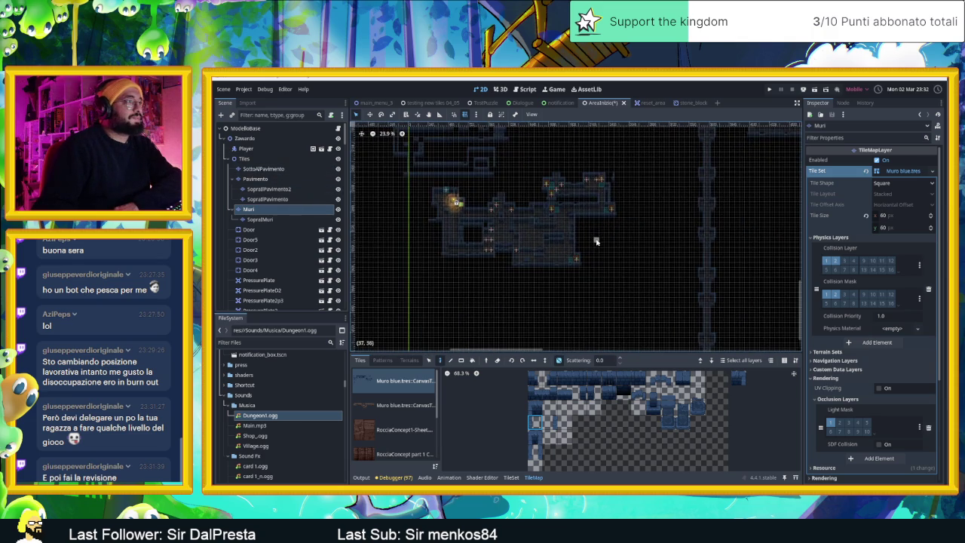
{"action": "scroll", "coordinate": [596, 243], "scroll_direction": "down", "scroll_amount": 2}
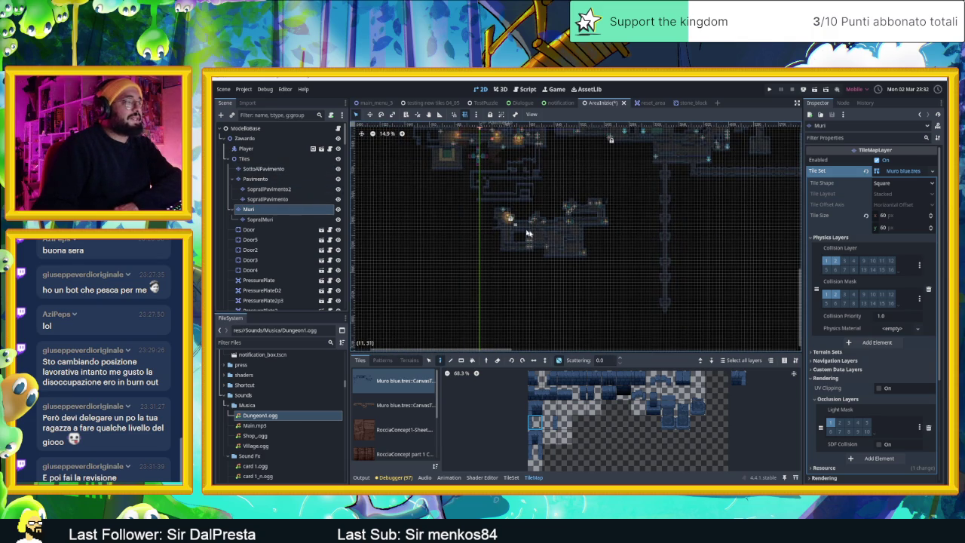
{"action": "left_click_drag", "start_coordinate": [555, 186], "coordinate": [555, 232]}
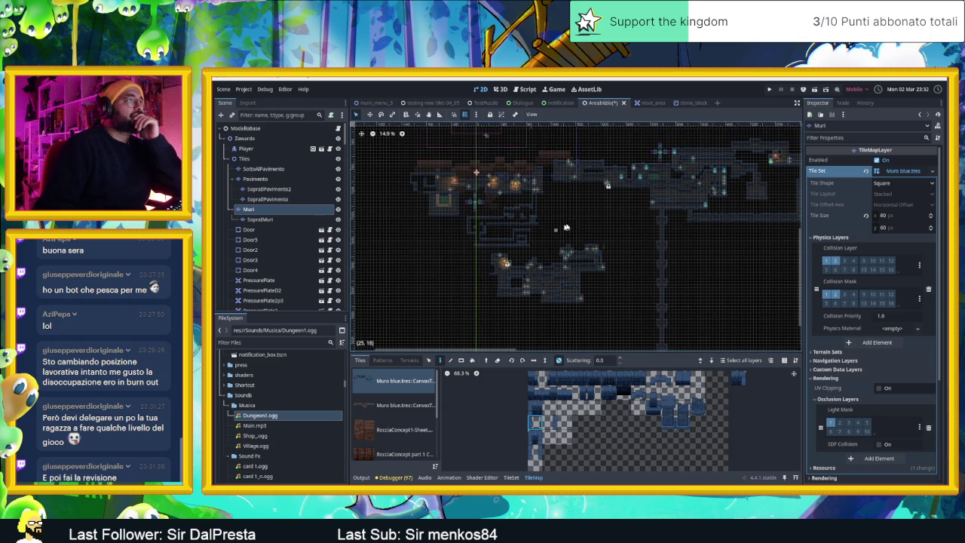
{"action": "scroll", "coordinate": [559, 230], "scroll_direction": "right", "scroll_amount": 5}
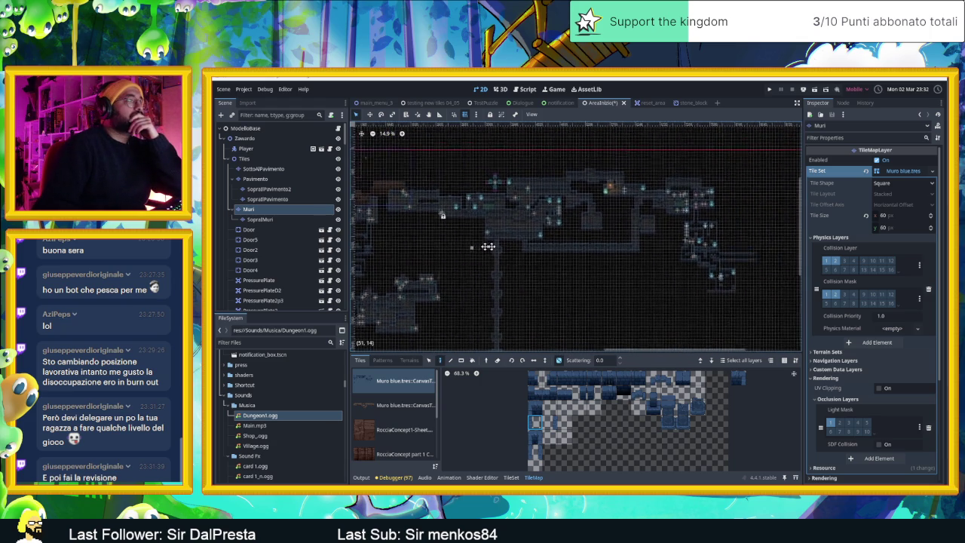
{"action": "left_click_drag", "start_coordinate": [475, 246], "coordinate": [577, 236]}
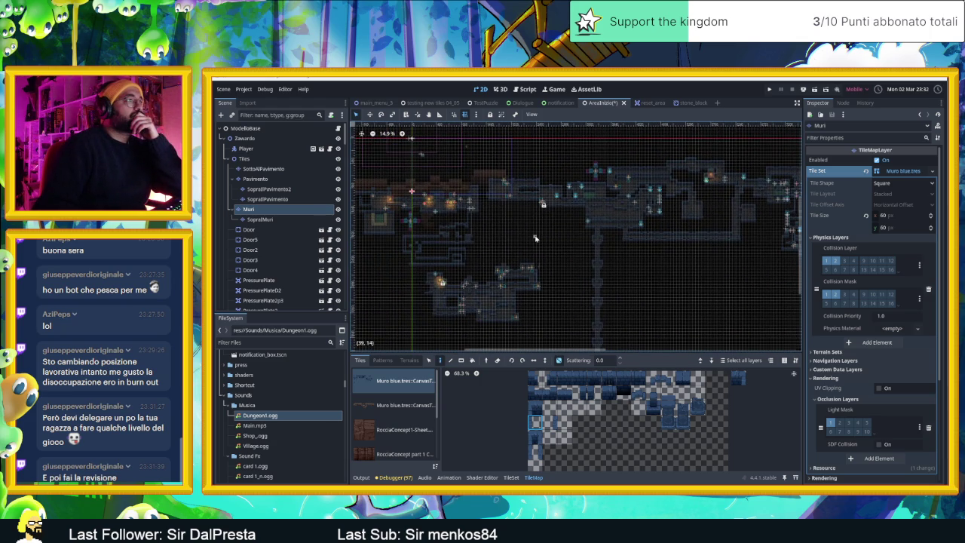
{"action": "left_click_drag", "start_coordinate": [540, 263], "coordinate": [568, 248]}
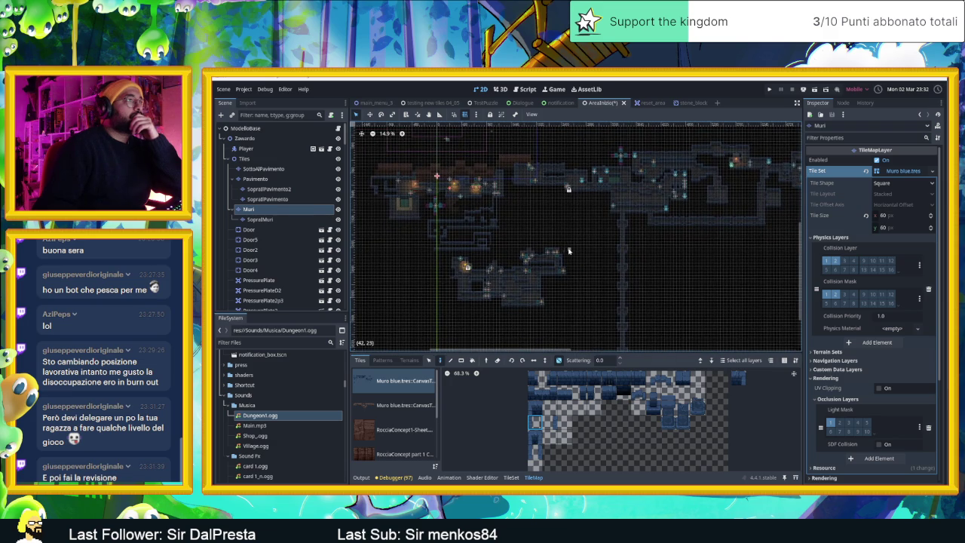
{"action": "scroll", "coordinate": [574, 251], "scroll_direction": "right", "scroll_amount": 3}
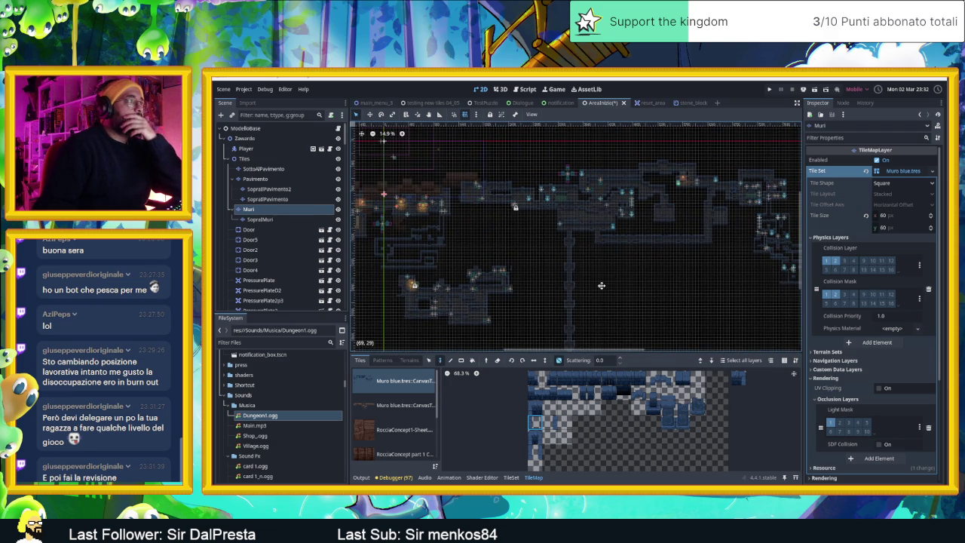
{"action": "scroll", "coordinate": [588, 252], "scroll_direction": "down", "scroll_amount": 2}
{"action": "scroll", "coordinate": [584, 250], "scroll_direction": "down", "scroll_amount": 2}
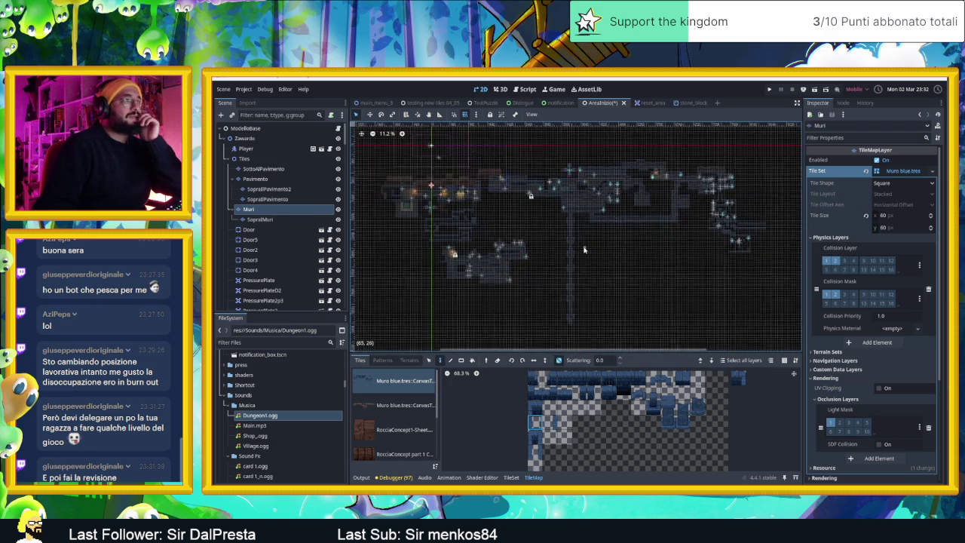
{"action": "scroll", "coordinate": [584, 249], "scroll_direction": "up", "scroll_amount": 1}
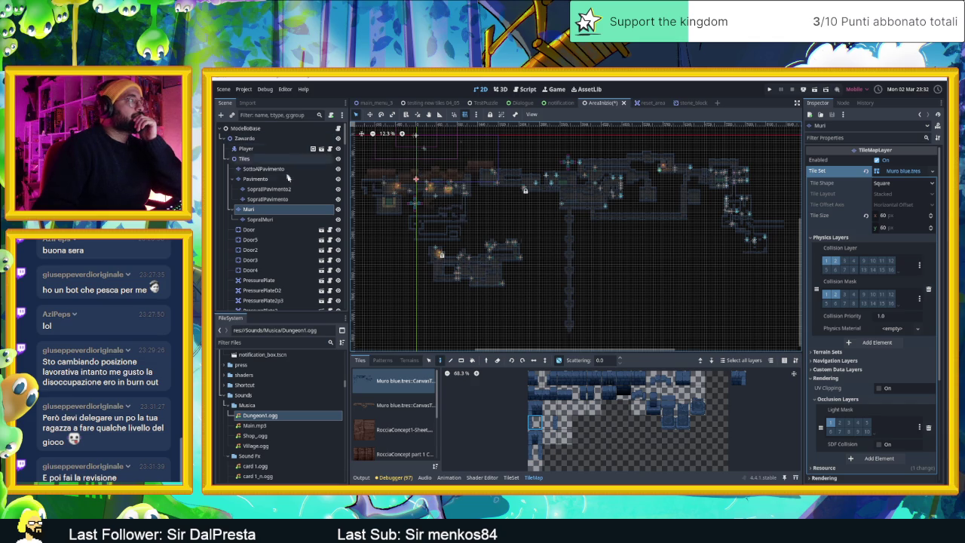
{"action": "left_click", "coordinate": [296, 213]}
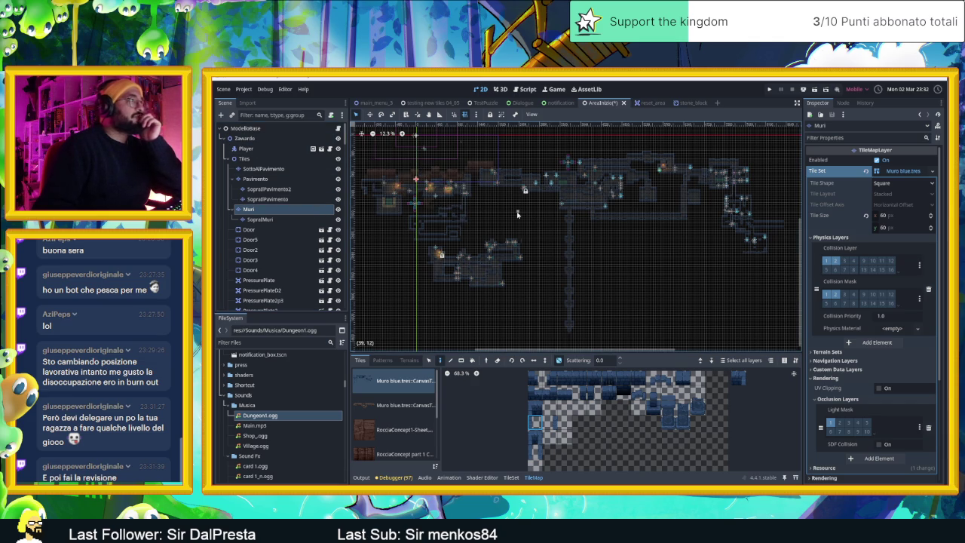
{"action": "scroll", "coordinate": [524, 213], "scroll_direction": "right", "scroll_amount": 2}
{"action": "scroll", "coordinate": [553, 207], "scroll_direction": "up", "scroll_amount": 1}
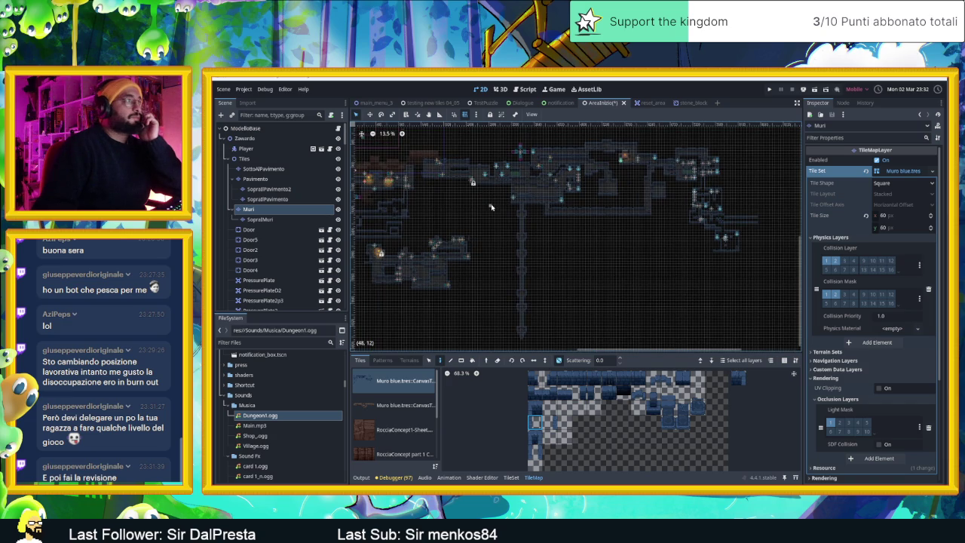
{"action": "scroll", "coordinate": [511, 215], "scroll_direction": "left", "scroll_amount": 1}
{"action": "scroll", "coordinate": [327, 254], "scroll_direction": "down", "scroll_amount": 5}
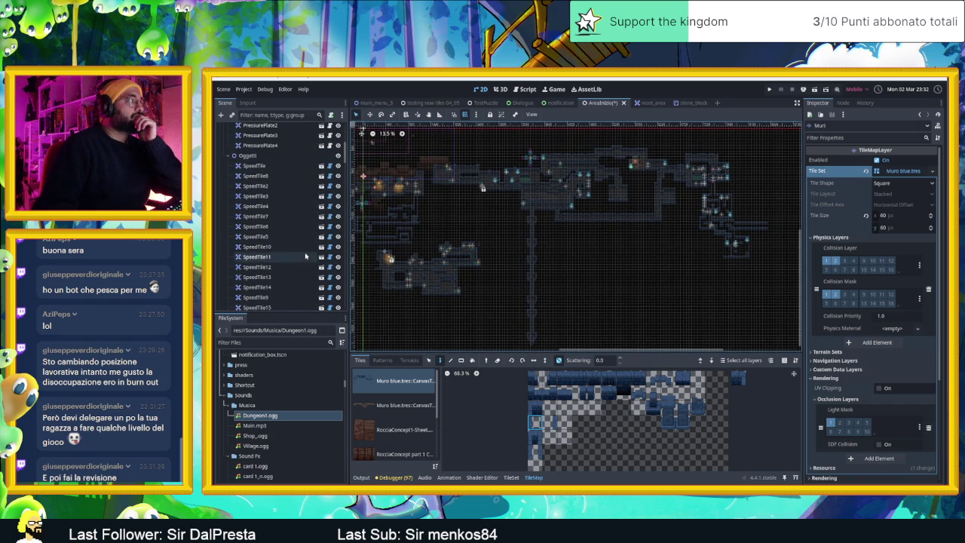
{"action": "scroll", "coordinate": [498, 216], "scroll_direction": "left", "scroll_amount": 1}
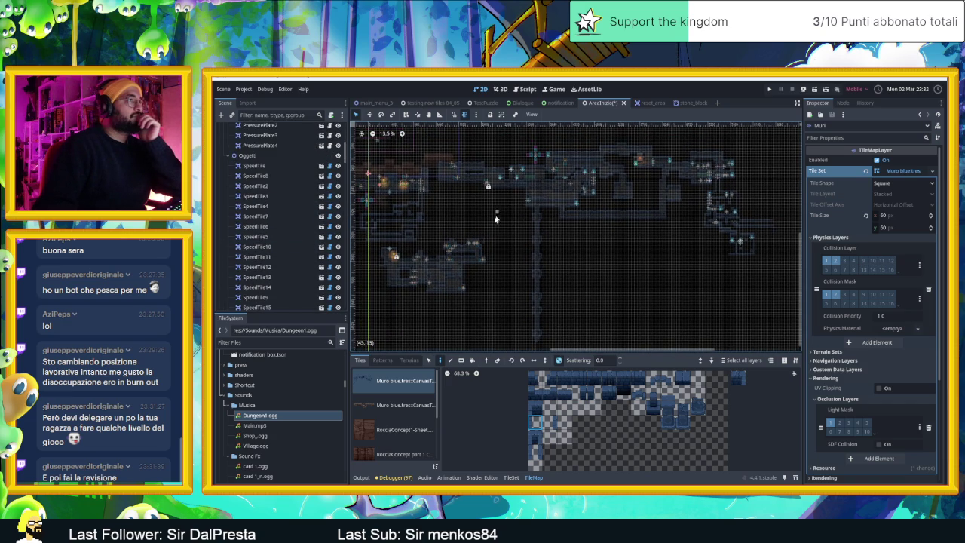
{"action": "scroll", "coordinate": [498, 219], "scroll_direction": "up", "scroll_amount": 4}
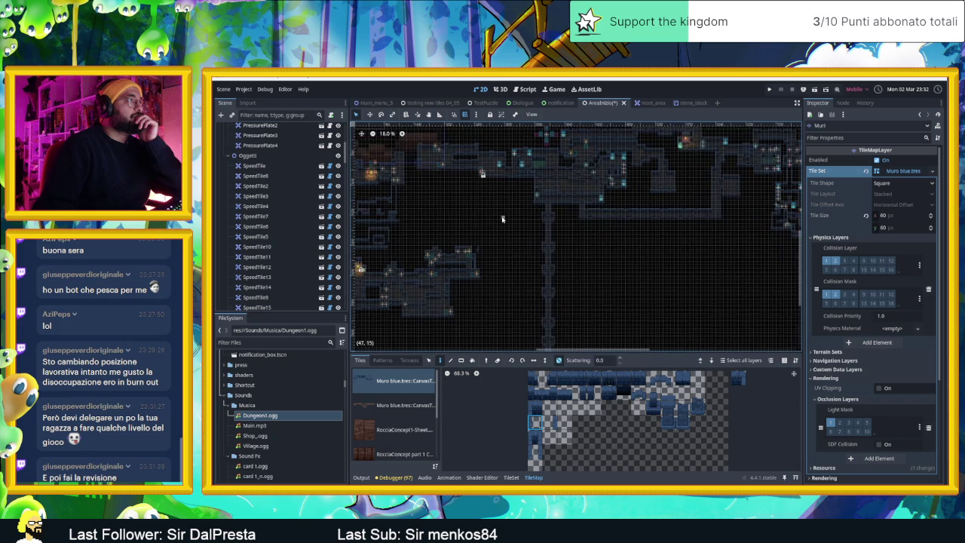
{"action": "scroll", "coordinate": [502, 218], "scroll_direction": "down", "scroll_amount": 3}
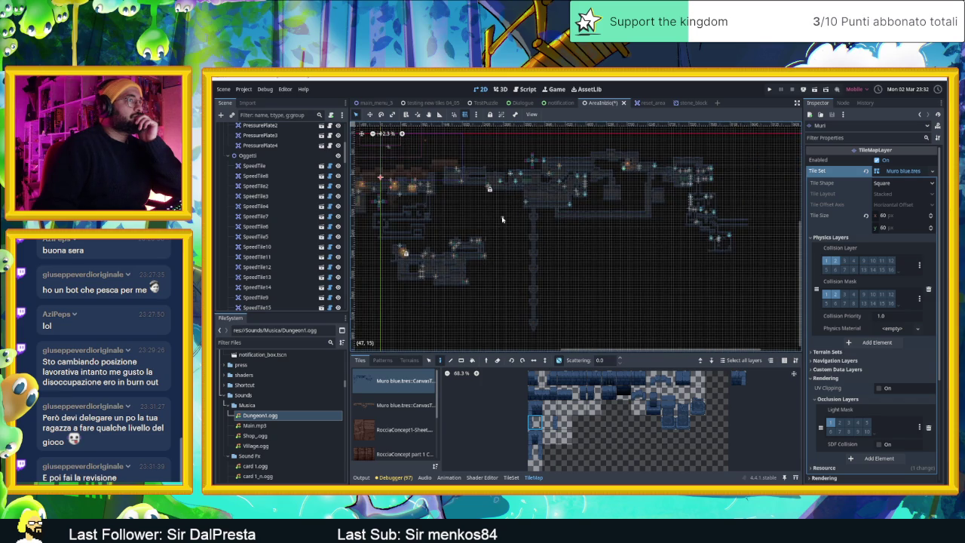
{"action": "scroll", "coordinate": [502, 219], "scroll_direction": "up", "scroll_amount": 1}
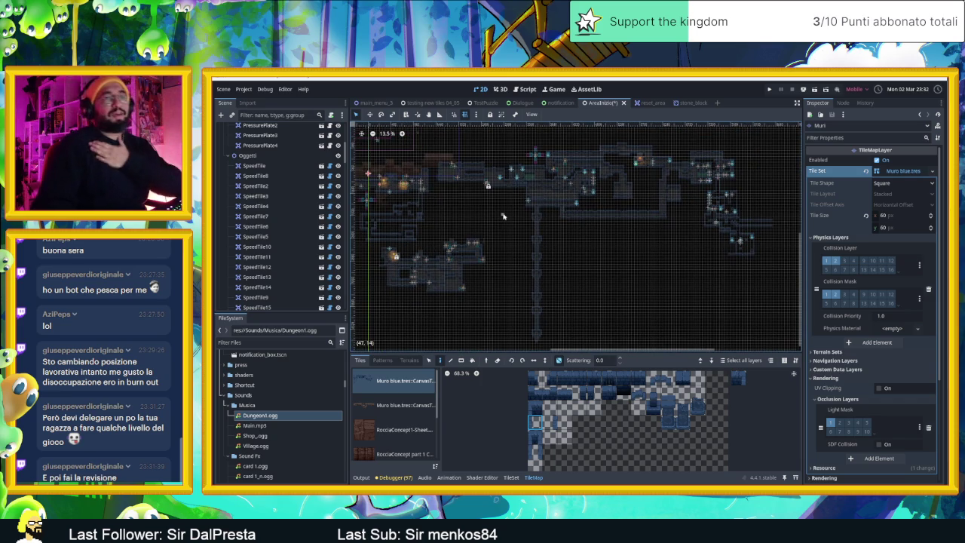
{"action": "scroll", "coordinate": [321, 208], "scroll_direction": "down", "scroll_amount": 8}
{"action": "scroll", "coordinate": [302, 218], "scroll_direction": "down", "scroll_amount": 10}
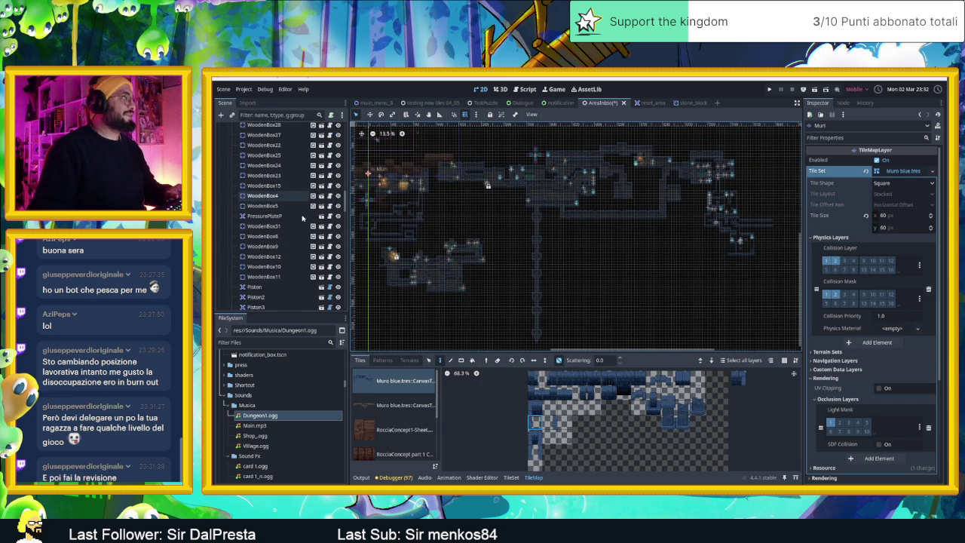
{"action": "scroll", "coordinate": [302, 218], "scroll_direction": "down", "scroll_amount": 5}
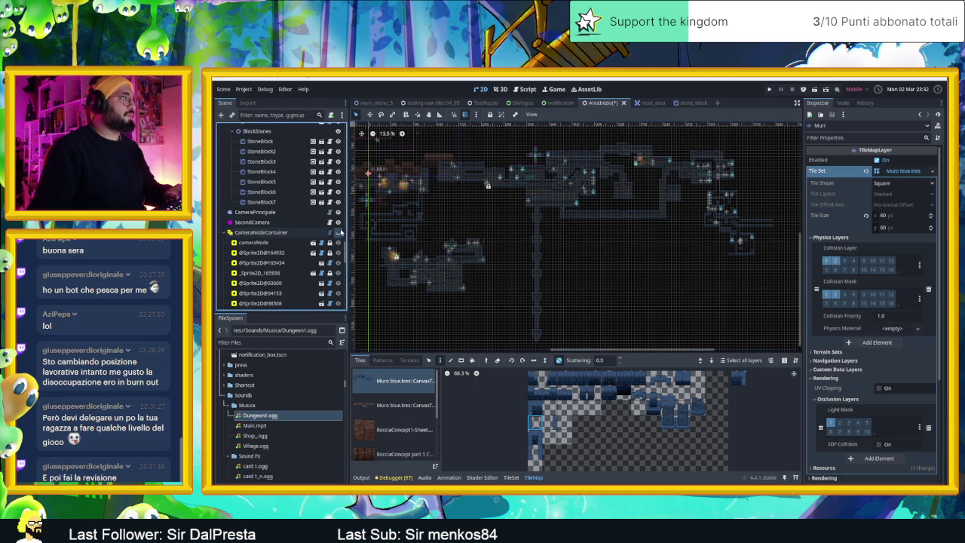
{"action": "left_click_drag", "start_coordinate": [464, 235], "coordinate": [486, 225]}
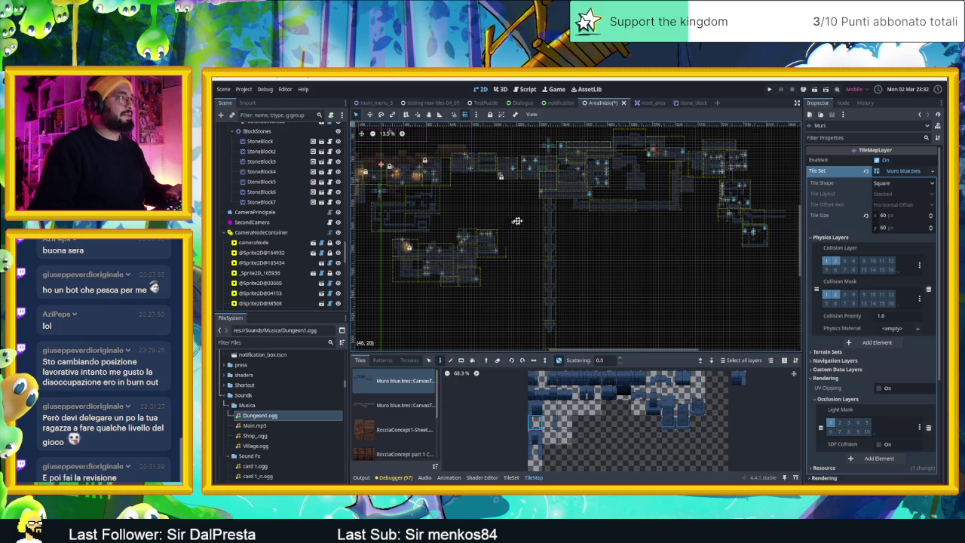
{"action": "left_click_drag", "start_coordinate": [514, 222], "coordinate": [534, 221]}
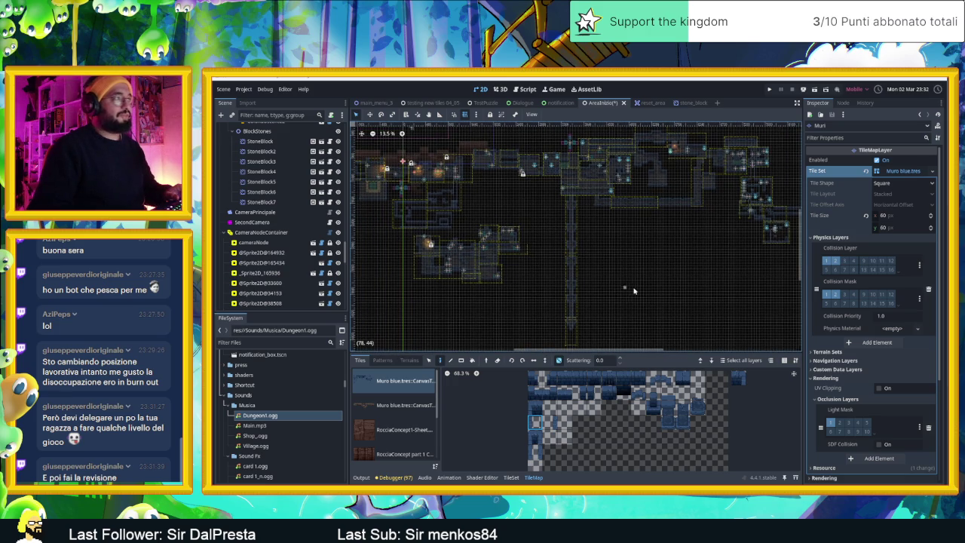
{"action": "scroll", "coordinate": [317, 248], "scroll_direction": "up", "scroll_amount": 10}
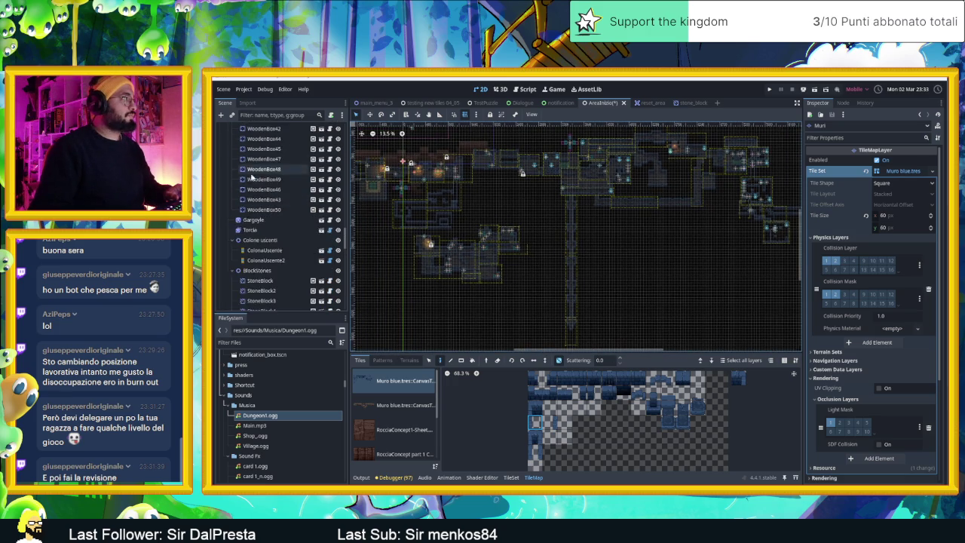
{"action": "scroll", "coordinate": [256, 178], "scroll_direction": "up", "scroll_amount": 8}
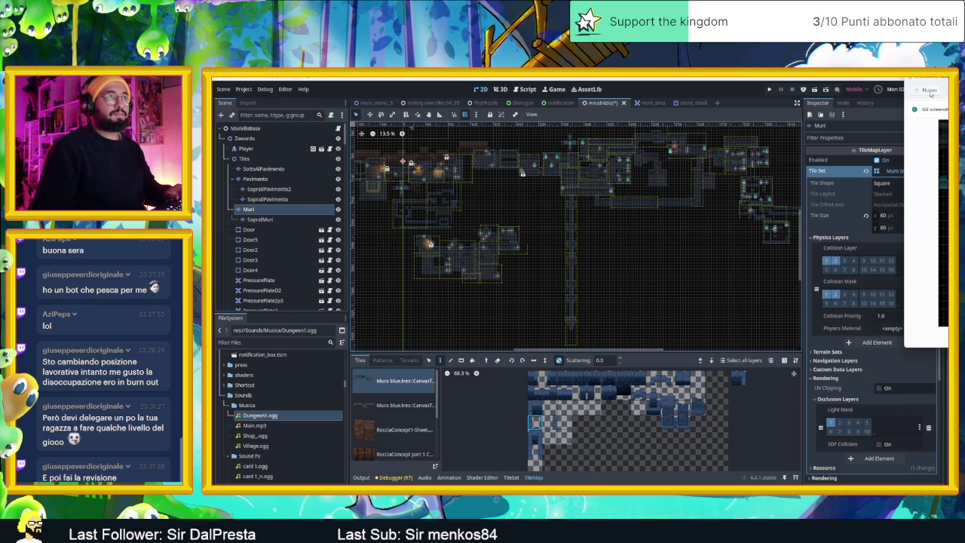
{"action": "left_click", "coordinate": [931, 93]}
{"action": "left_click_drag", "start_coordinate": [743, 167], "coordinate": [721, 187]}
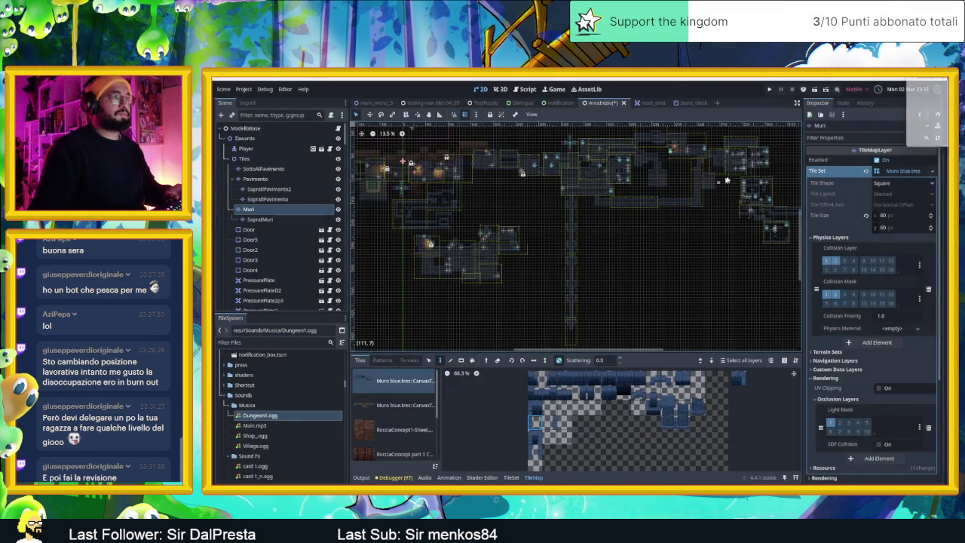
{"action": "left_click", "coordinate": [916, 95]}
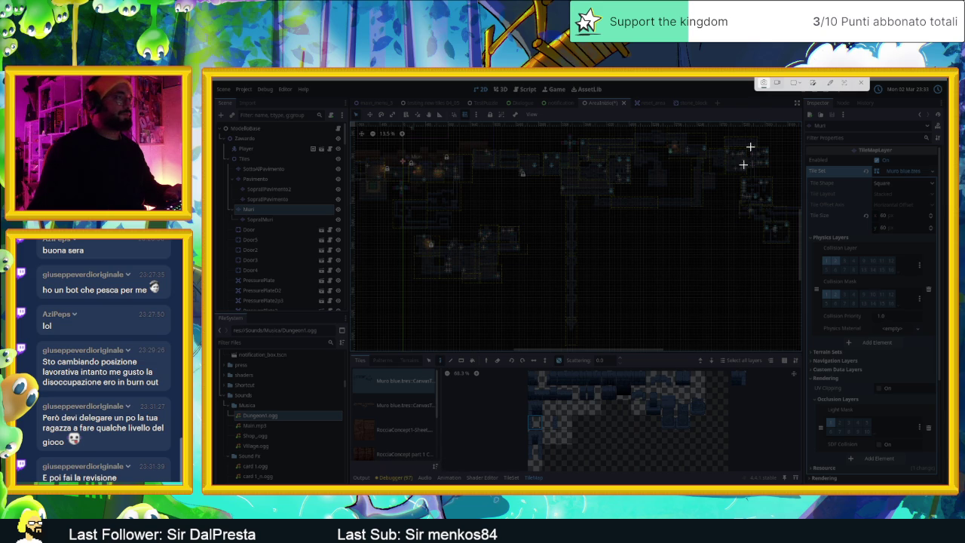
{"action": "left_click", "coordinate": [865, 83]}
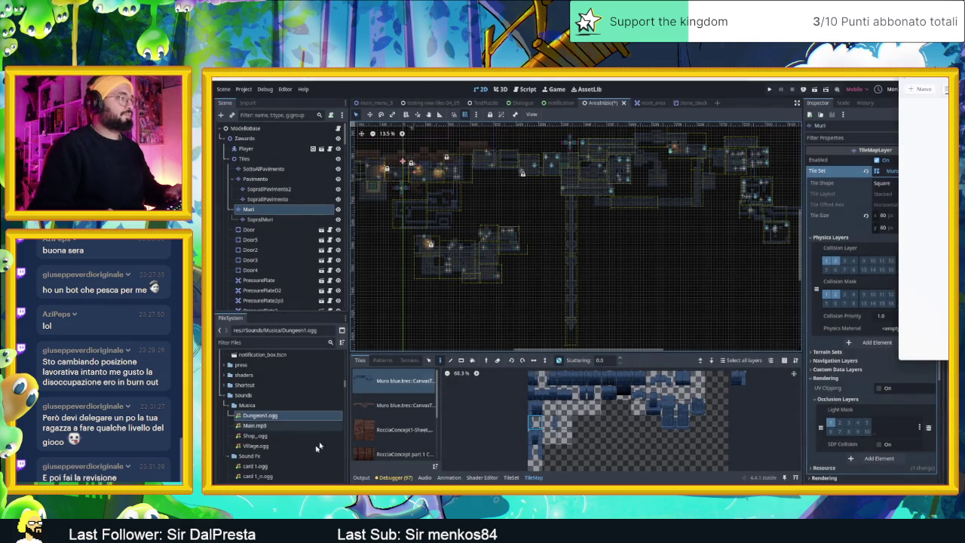
{"action": "left_click", "coordinate": [356, 479]}
{"action": "left_click", "coordinate": [362, 478]}
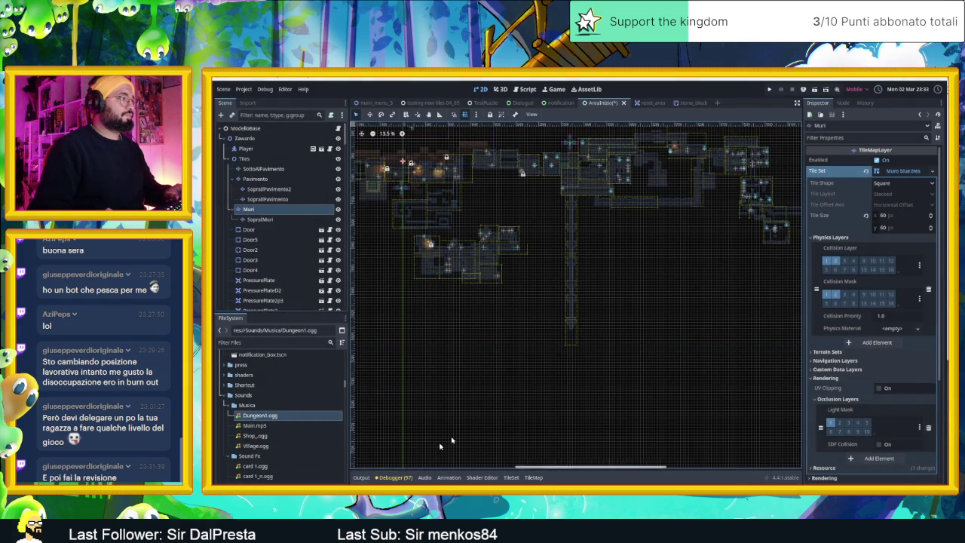
{"action": "scroll", "coordinate": [649, 196], "scroll_direction": "up", "scroll_amount": 3}
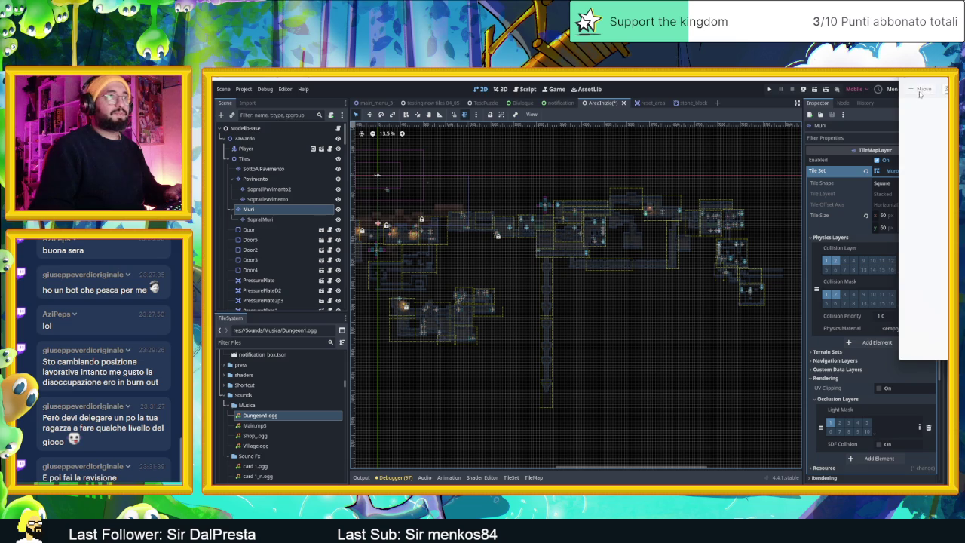
{"action": "left_click", "coordinate": [919, 92]}
{"action": "mouse_move", "coordinate": [788, 165]}
{"action": "left_mouse_down"}
{"action": "mouse_move", "coordinate": [610, 358]}
{"action": "mouse_move", "coordinate": [452, 422]}
{"action": "mouse_move", "coordinate": [336, 439]}
{"action": "left_mouse_up"}
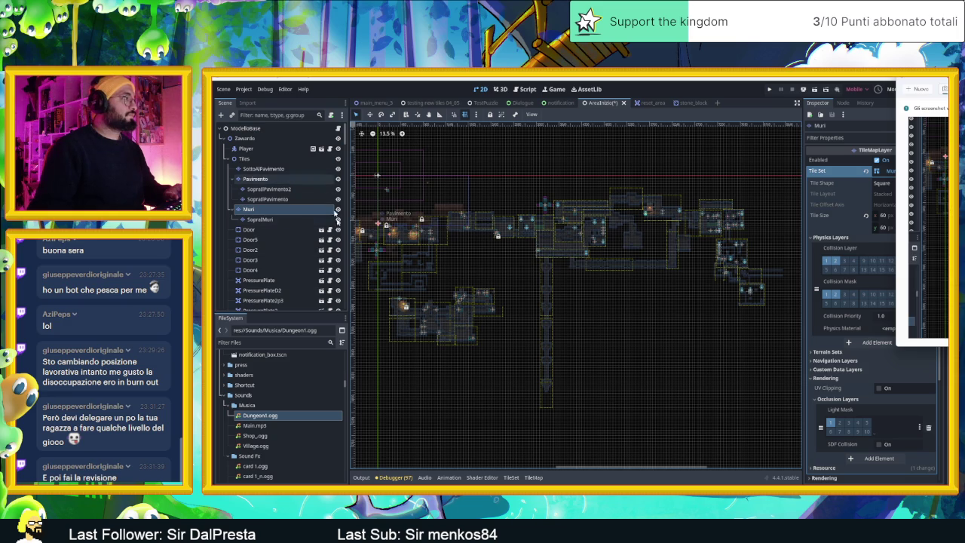
{"action": "left_click", "coordinate": [534, 478]}
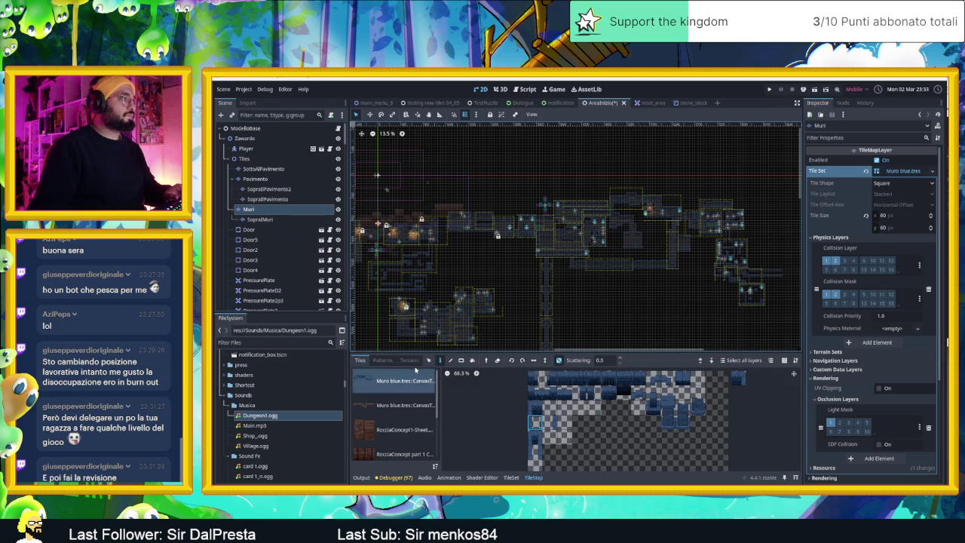
- With the Select tool, box-select the Muri wall tiles across the map and drag the block right
{"action": "left_click", "coordinate": [428, 360]}
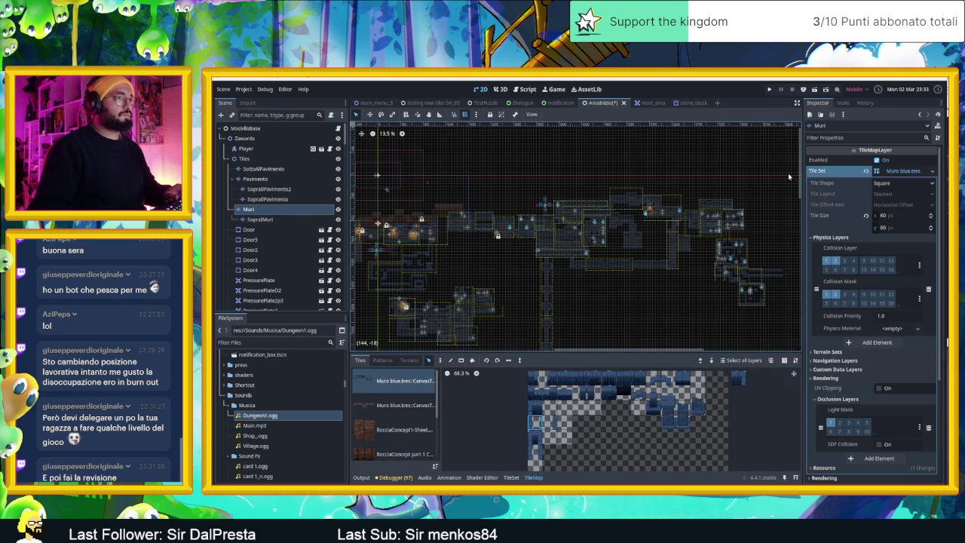
{"action": "left_click_drag", "start_coordinate": [789, 205], "coordinate": [445, 213]}
{"action": "mouse_move", "coordinate": [462, 332]}
{"action": "left_mouse_down"}
{"action": "mouse_move", "coordinate": [485, 292]}
{"action": "mouse_move", "coordinate": [555, 227]}
{"action": "mouse_move", "coordinate": [596, 224]}
{"action": "left_mouse_up"}
{"action": "scroll", "coordinate": [504, 284], "scroll_direction": "up", "scroll_amount": 2}
{"action": "scroll", "coordinate": [671, 231], "scroll_direction": "down", "scroll_amount": 2}
{"action": "left_click_drag", "start_coordinate": [670, 231], "coordinate": [576, 267]}
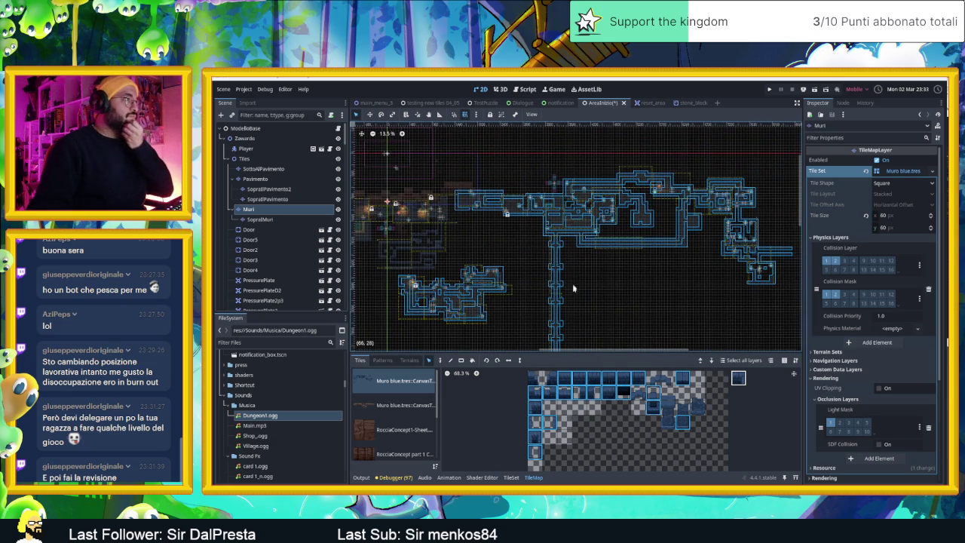
{"action": "mouse_move", "coordinate": [550, 298]}
{"action": "left_mouse_down"}
{"action": "mouse_move", "coordinate": [502, 272]}
{"action": "mouse_move", "coordinate": [498, 257]}
{"action": "mouse_move", "coordinate": [619, 252]}
{"action": "mouse_move", "coordinate": [729, 231]}
{"action": "mouse_move", "coordinate": [486, 230]}
{"action": "mouse_move", "coordinate": [537, 248]}
{"action": "left_mouse_up"}
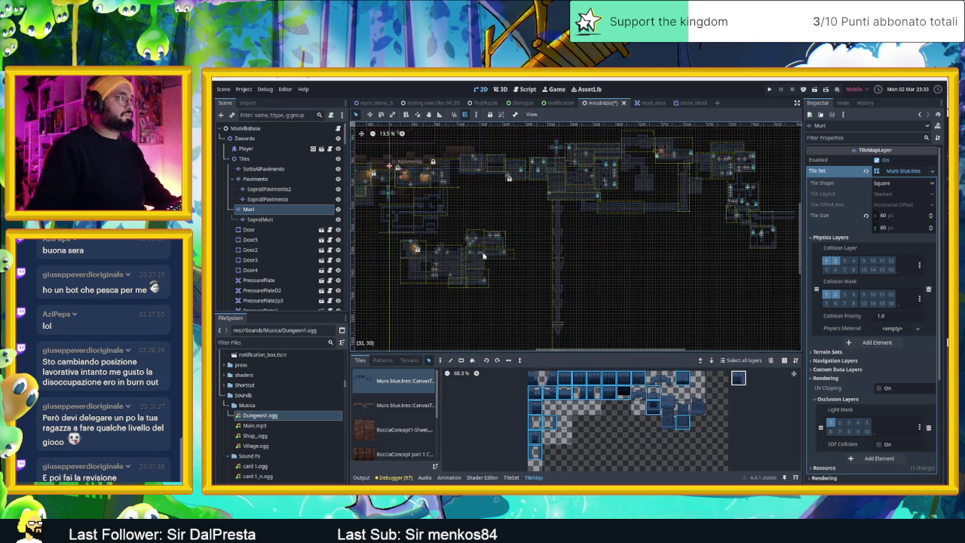
{"action": "scroll", "coordinate": [766, 150], "scroll_direction": "right", "scroll_amount": 2}
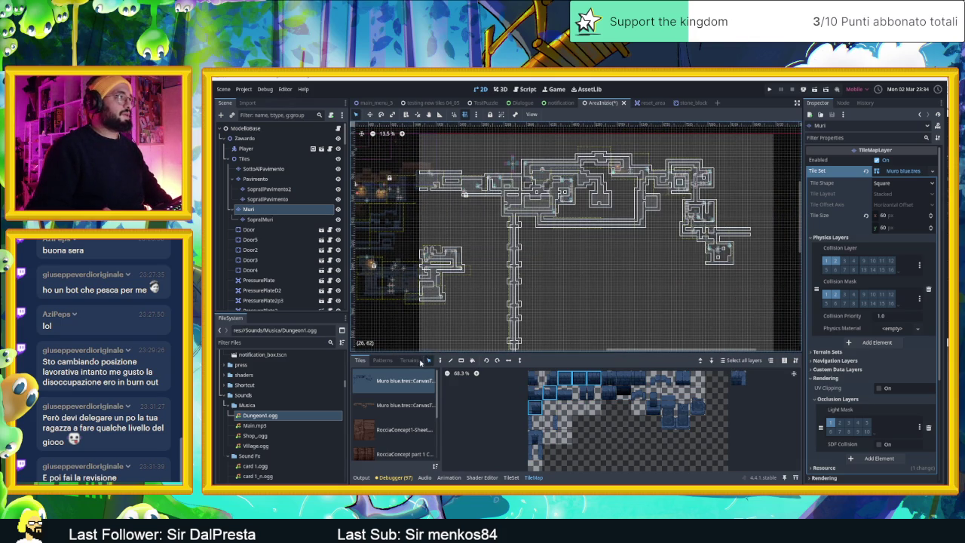
{"action": "scroll", "coordinate": [538, 243], "scroll_direction": "down", "scroll_amount": 3}
{"action": "scroll", "coordinate": [535, 232], "scroll_direction": "left", "scroll_amount": 3}
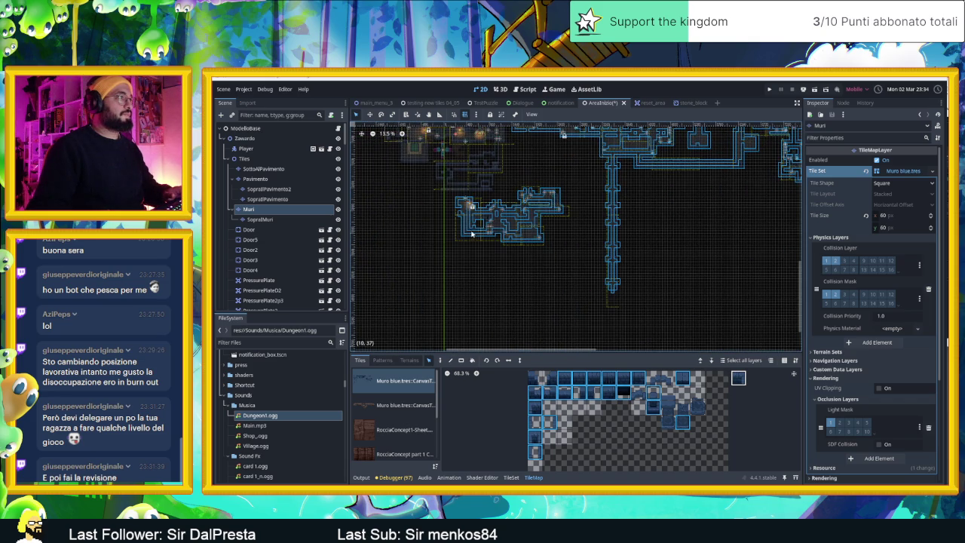
{"action": "scroll", "coordinate": [473, 237], "scroll_direction": "up", "scroll_amount": 2}
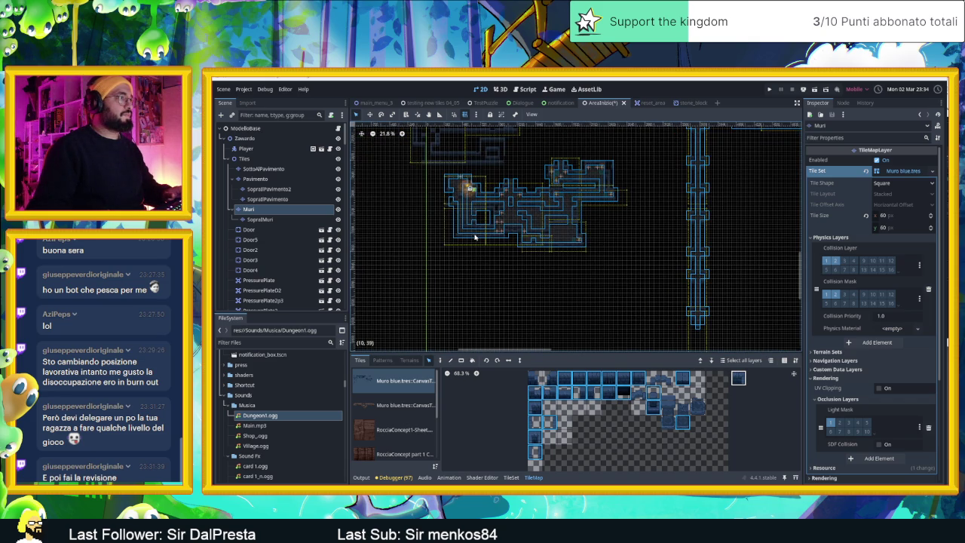
{"action": "mouse_move", "coordinate": [478, 237]}
{"action": "left_mouse_down"}
{"action": "mouse_move", "coordinate": [640, 240]}
{"action": "mouse_move", "coordinate": [551, 304]}
{"action": "mouse_move", "coordinate": [544, 321]}
{"action": "mouse_move", "coordinate": [631, 318]}
{"action": "left_mouse_up"}
{"action": "scroll", "coordinate": [705, 231], "scroll_direction": "down", "scroll_amount": 2}
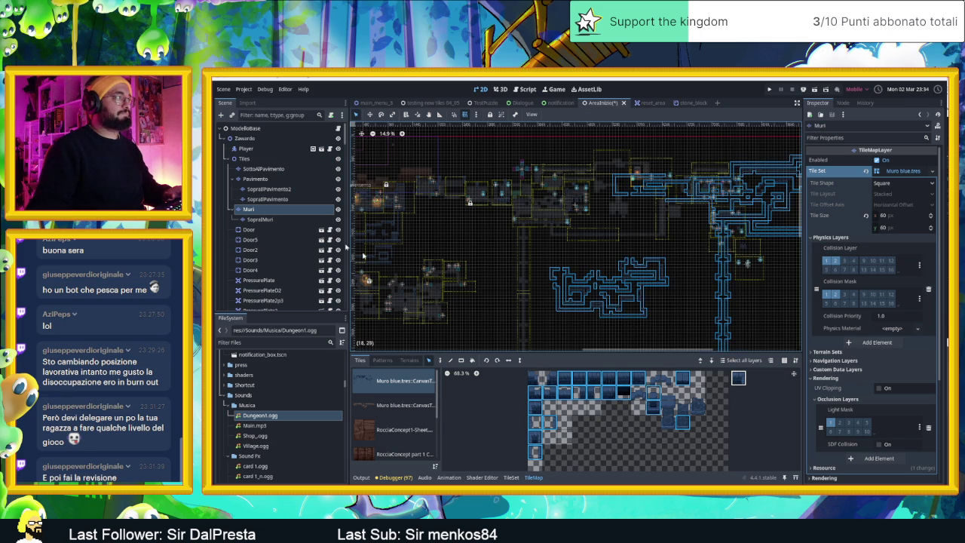
{"action": "left_click", "coordinate": [272, 219]}
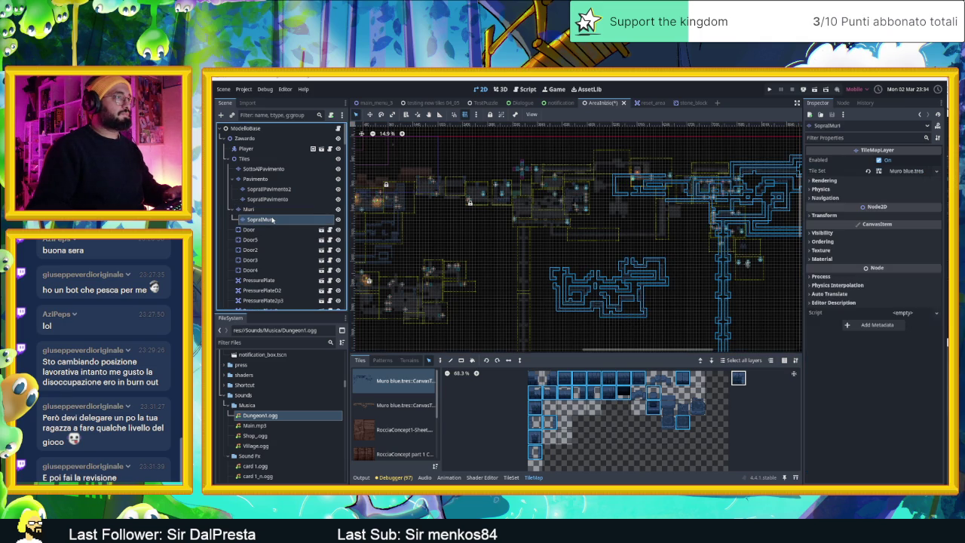
- On the Pavimento layer, box-select the room and corridor floor tiles in two blocks
{"action": "left_click", "coordinate": [254, 179]}
{"action": "left_click_drag", "start_coordinate": [420, 230], "coordinate": [519, 214]}
{"action": "scroll", "coordinate": [505, 169], "scroll_direction": "down", "scroll_amount": 3}
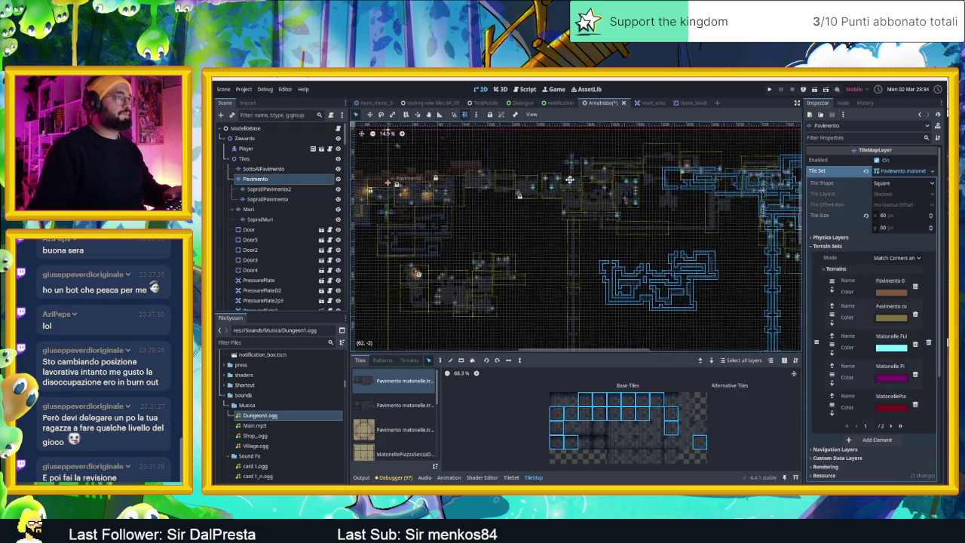
{"action": "mouse_move", "coordinate": [757, 144]}
{"action": "left_mouse_down"}
{"action": "mouse_move", "coordinate": [671, 218]}
{"action": "mouse_move", "coordinate": [463, 304]}
{"action": "left_mouse_up"}
{"action": "left_click_drag", "start_coordinate": [403, 307], "coordinate": [527, 239]}
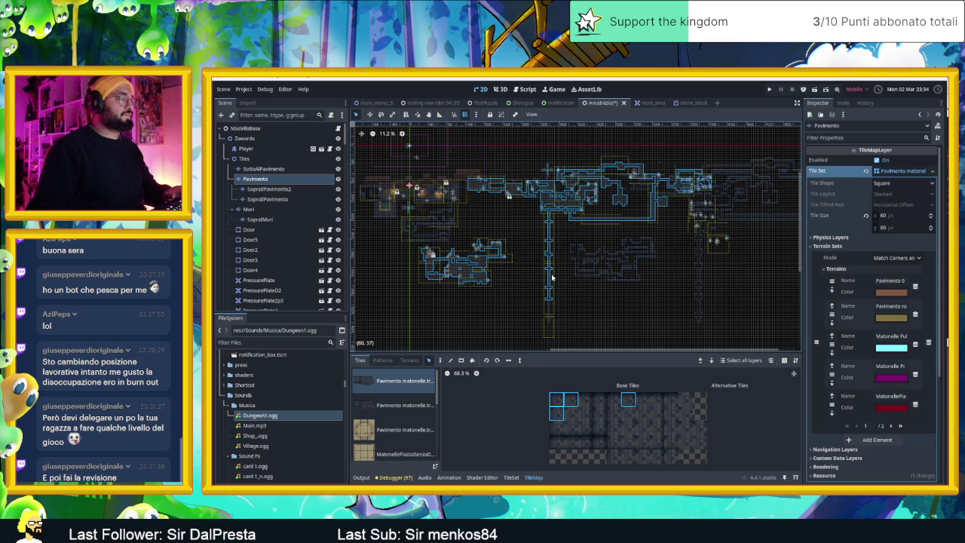
{"action": "scroll", "coordinate": [552, 278], "scroll_direction": "up", "scroll_amount": 3}
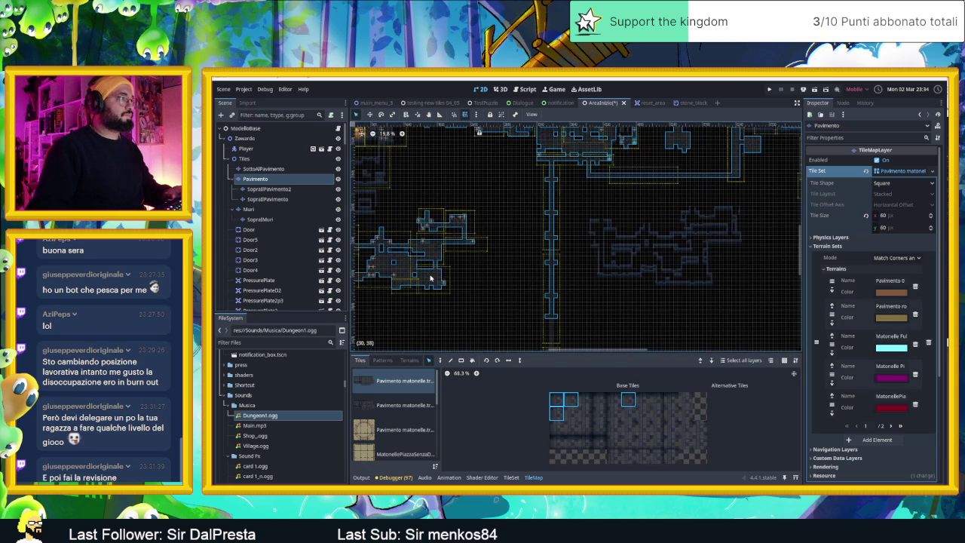
- Drag the selected floor tiles right, undo and redo the move, then clear the selection
{"action": "left_click_drag", "start_coordinate": [431, 279], "coordinate": [612, 276]}
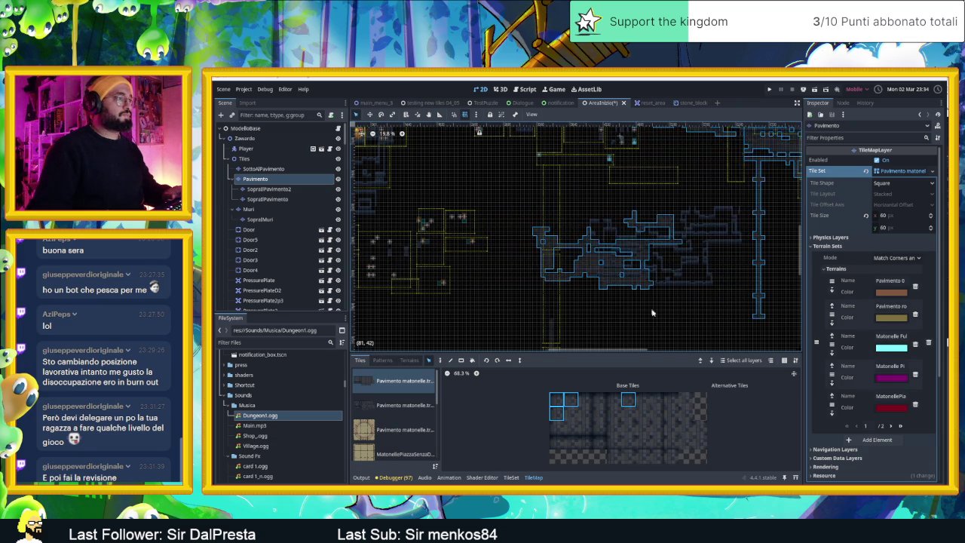
{"action": "scroll", "coordinate": [595, 257], "scroll_direction": "right", "scroll_amount": 2}
{"action": "key", "text": "ctrl+z"}
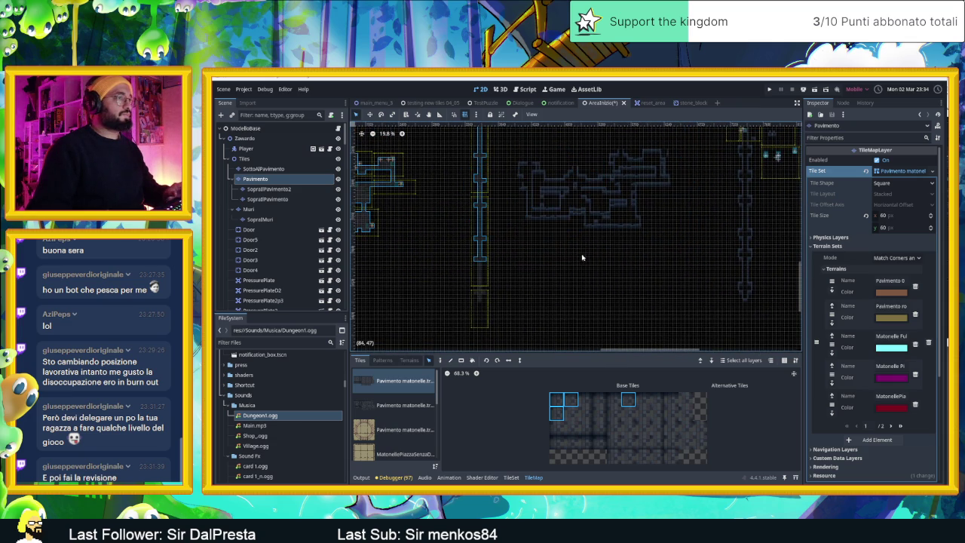
{"action": "key", "text": "ctrl+z"}
{"action": "left_click_drag", "start_coordinate": [479, 269], "coordinate": [745, 265]}
{"action": "scroll", "coordinate": [674, 204], "scroll_direction": "down", "scroll_amount": 3}
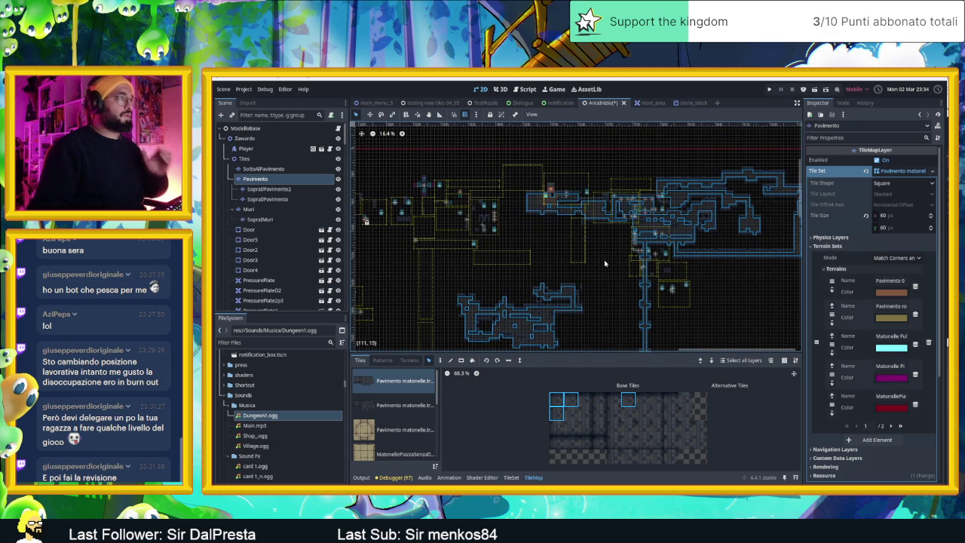
{"action": "left_click", "coordinate": [590, 272]}
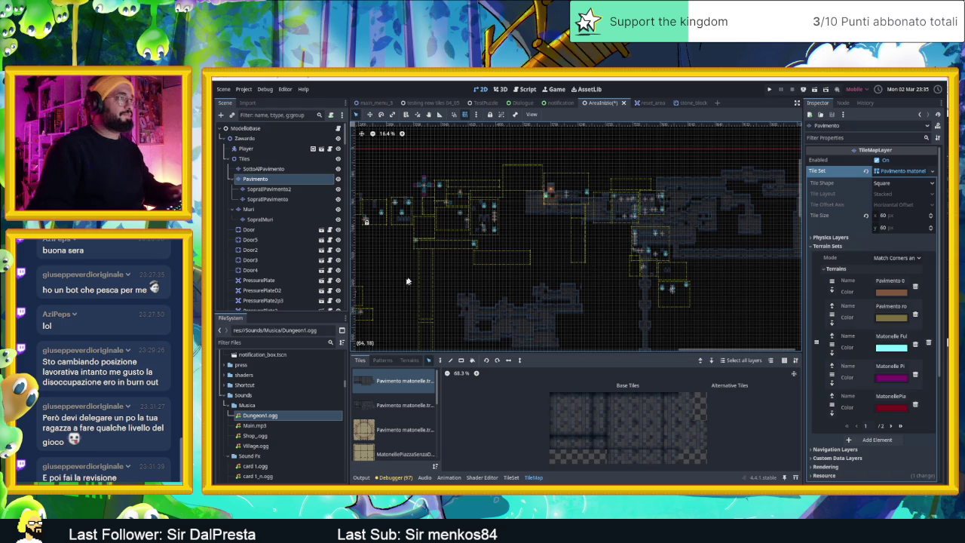
{"action": "scroll", "coordinate": [558, 242], "scroll_direction": "left", "scroll_amount": 3}
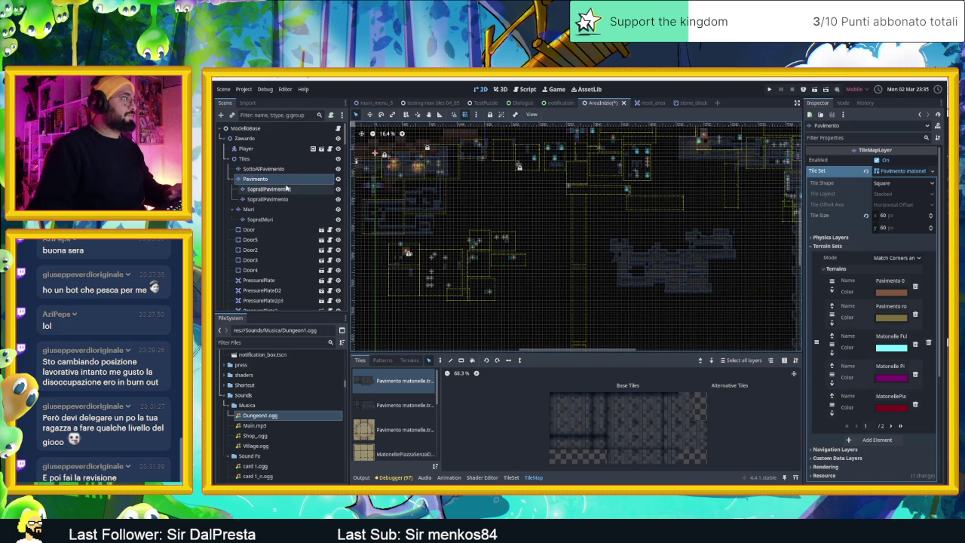
{"action": "left_click", "coordinate": [281, 170]}
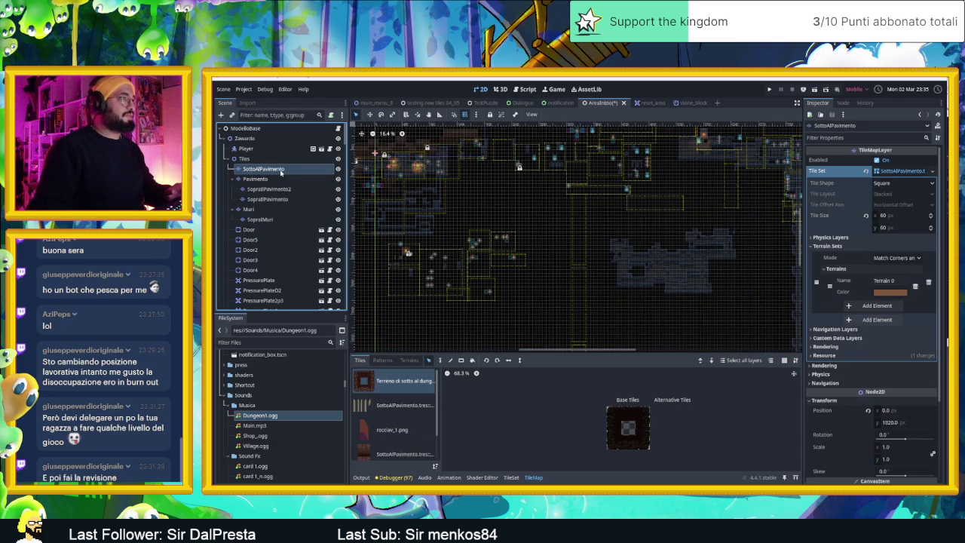
- Switch to the SopraMuri layer and box-select a large area of its wall tiles
{"action": "mouse_move", "coordinate": [494, 266]}
{"action": "left_mouse_down"}
{"action": "mouse_move", "coordinate": [524, 283]}
{"action": "mouse_move", "coordinate": [472, 327]}
{"action": "left_mouse_up"}
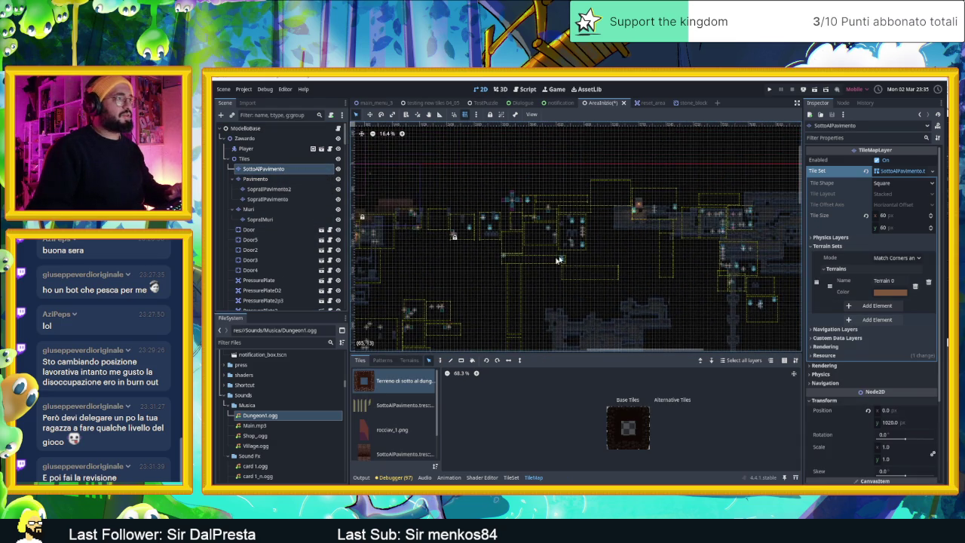
{"action": "scroll", "coordinate": [656, 221], "scroll_direction": "down", "scroll_amount": 2}
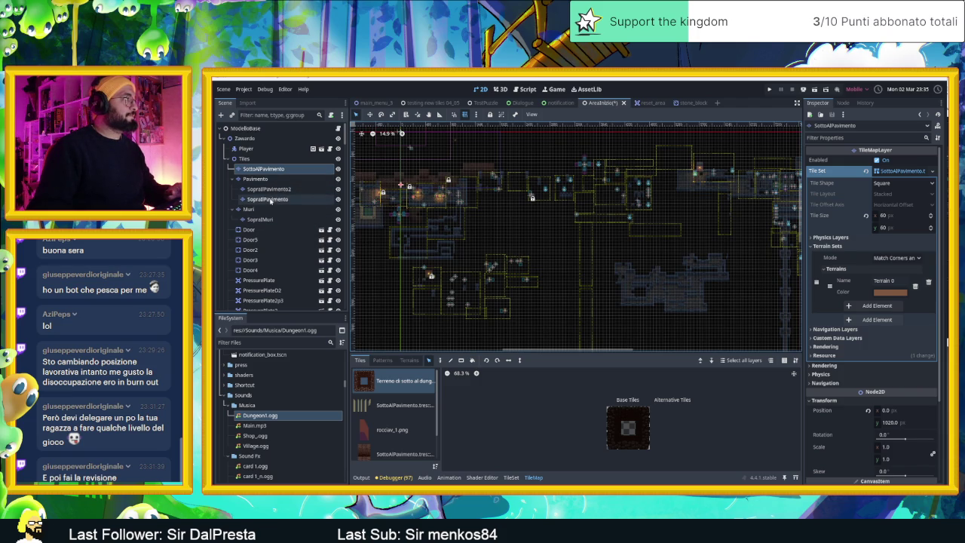
{"action": "left_click", "coordinate": [262, 219]}
{"action": "left_click_drag", "start_coordinate": [392, 337], "coordinate": [591, 253]}
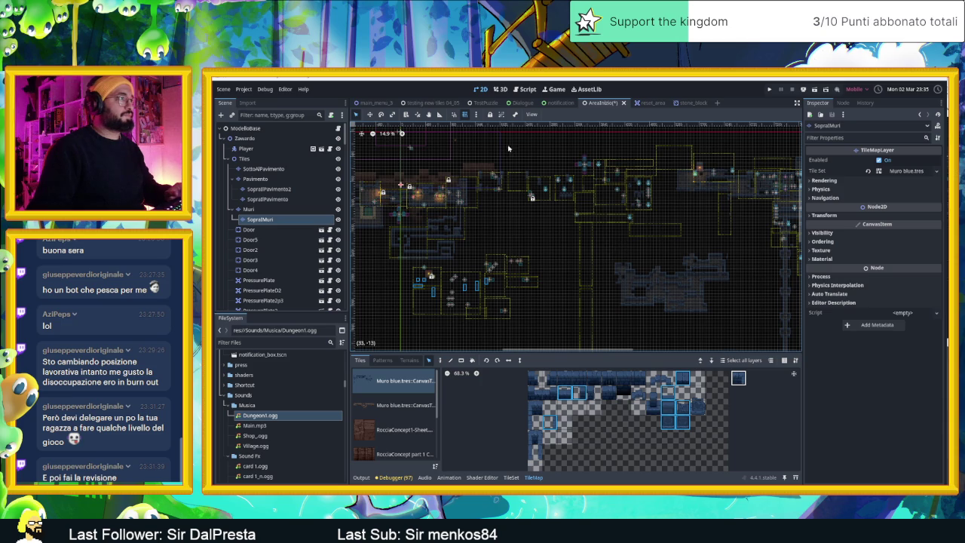
{"action": "mouse_move", "coordinate": [489, 160]}
{"action": "left_mouse_down"}
{"action": "mouse_move", "coordinate": [631, 230]}
{"action": "mouse_move", "coordinate": [729, 253]}
{"action": "mouse_move", "coordinate": [835, 258]}
{"action": "mouse_move", "coordinate": [767, 318]}
{"action": "left_mouse_up"}
- Zoom and pan around the map to inspect the SopraMuri walls across the level
{"action": "scroll", "coordinate": [737, 304], "scroll_direction": "down", "scroll_amount": 2}
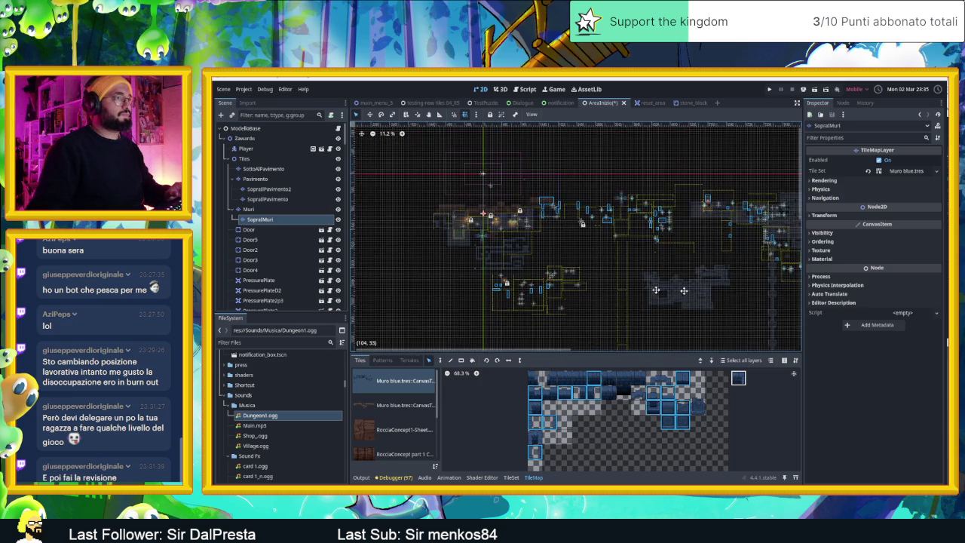
{"action": "left_click_drag", "start_coordinate": [460, 265], "coordinate": [566, 243]}
{"action": "scroll", "coordinate": [545, 248], "scroll_direction": "up", "scroll_amount": 1}
{"action": "mouse_move", "coordinate": [487, 263]}
{"action": "left_mouse_down"}
{"action": "mouse_move", "coordinate": [543, 261]}
{"action": "mouse_move", "coordinate": [531, 260]}
{"action": "left_mouse_up"}
{"action": "scroll", "coordinate": [488, 259], "scroll_direction": "up", "scroll_amount": 4}
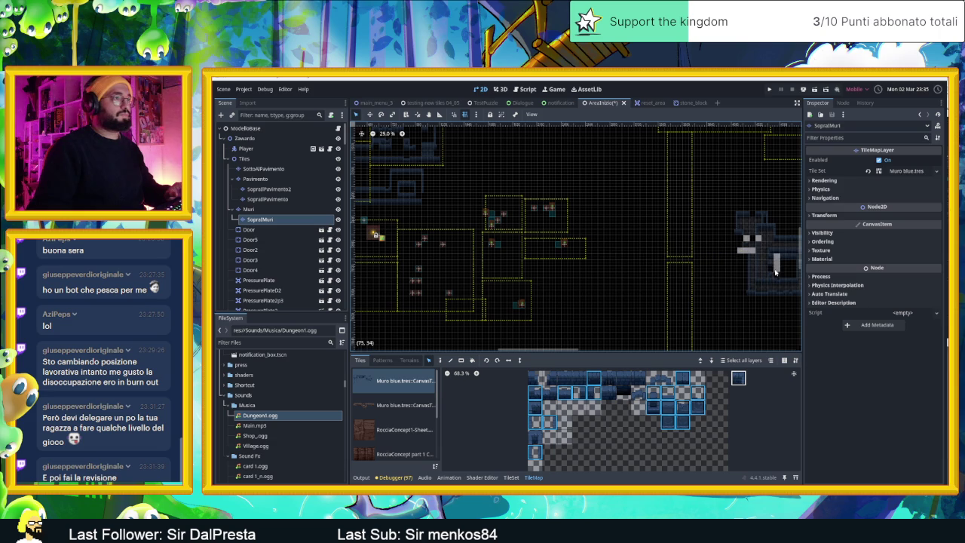
{"action": "scroll", "coordinate": [770, 269], "scroll_direction": "up", "scroll_amount": 5}
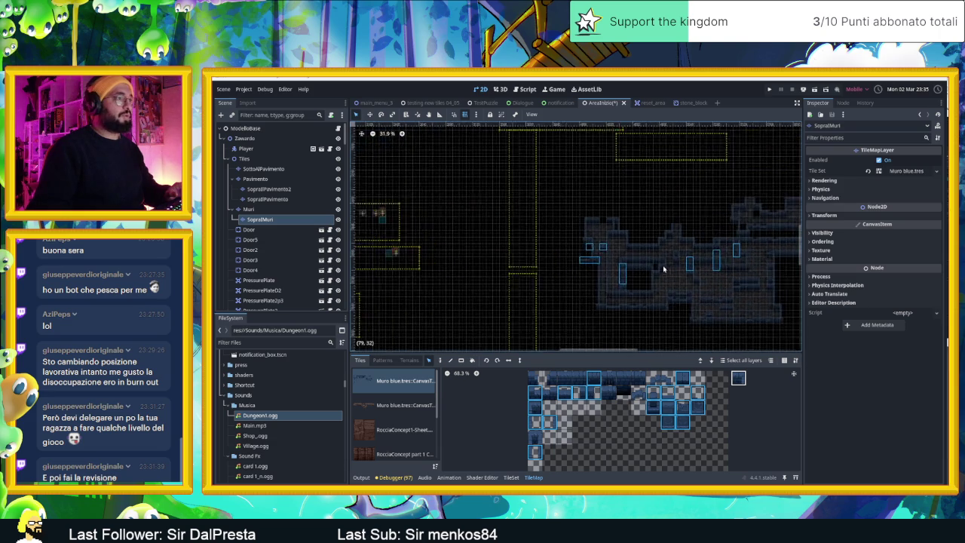
{"action": "scroll", "coordinate": [618, 287], "scroll_direction": "up", "scroll_amount": 1}
{"action": "scroll", "coordinate": [685, 264], "scroll_direction": "down", "scroll_amount": 5}
{"action": "scroll", "coordinate": [717, 234], "scroll_direction": "down", "scroll_amount": 2}
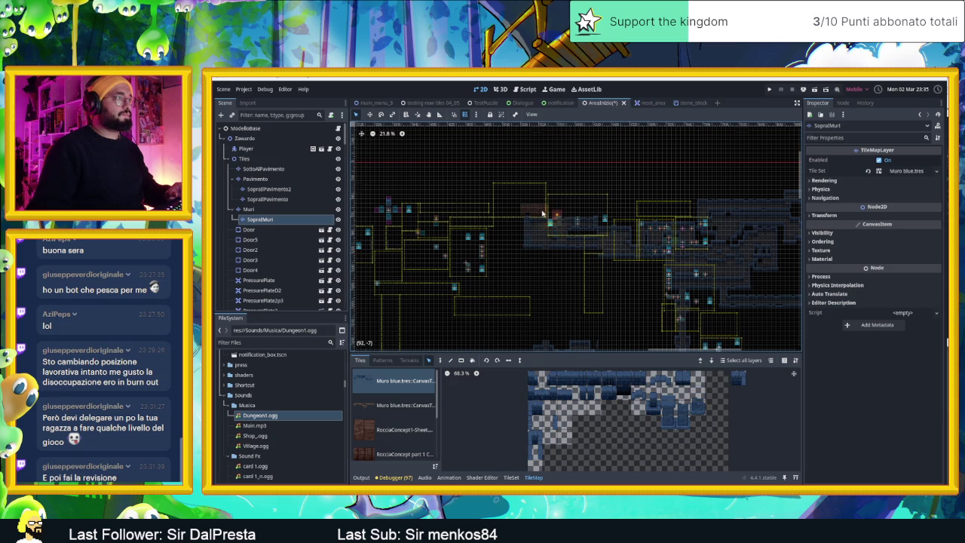
{"action": "scroll", "coordinate": [543, 226], "scroll_direction": "up", "scroll_amount": 5}
{"action": "scroll", "coordinate": [538, 219], "scroll_direction": "up", "scroll_amount": 1}
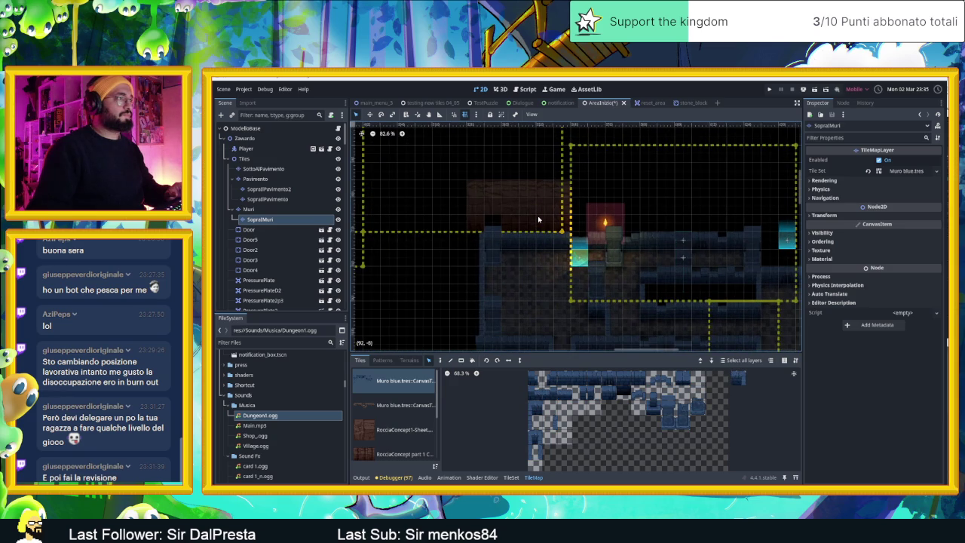
{"action": "scroll", "coordinate": [539, 219], "scroll_direction": "down", "scroll_amount": 6}
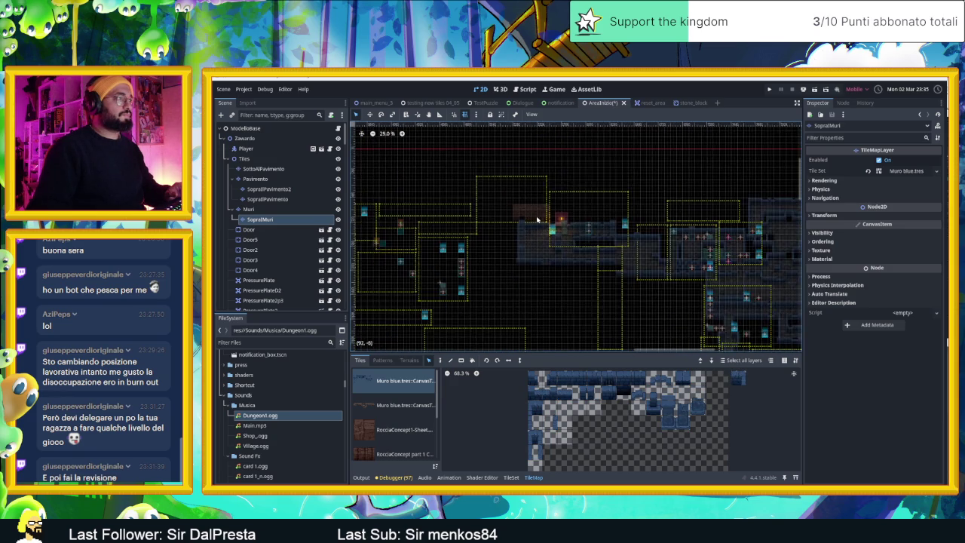
{"action": "scroll", "coordinate": [469, 217], "scroll_direction": "down", "scroll_amount": 2}
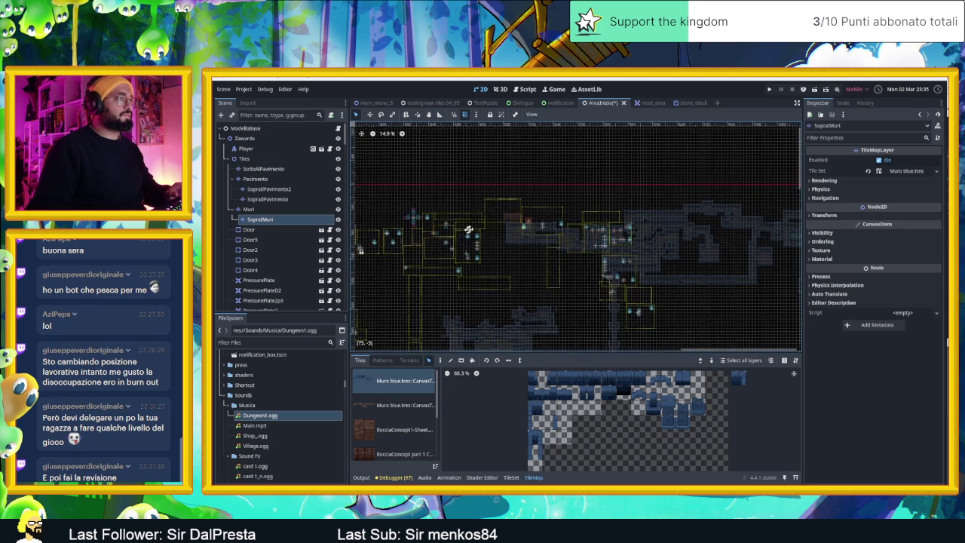
- From the Zawardo root, box-select the lower-left rooms and their crates
{"action": "left_click", "coordinate": [245, 138]}
{"action": "scroll", "coordinate": [580, 209], "scroll_direction": "down", "scroll_amount": 3}
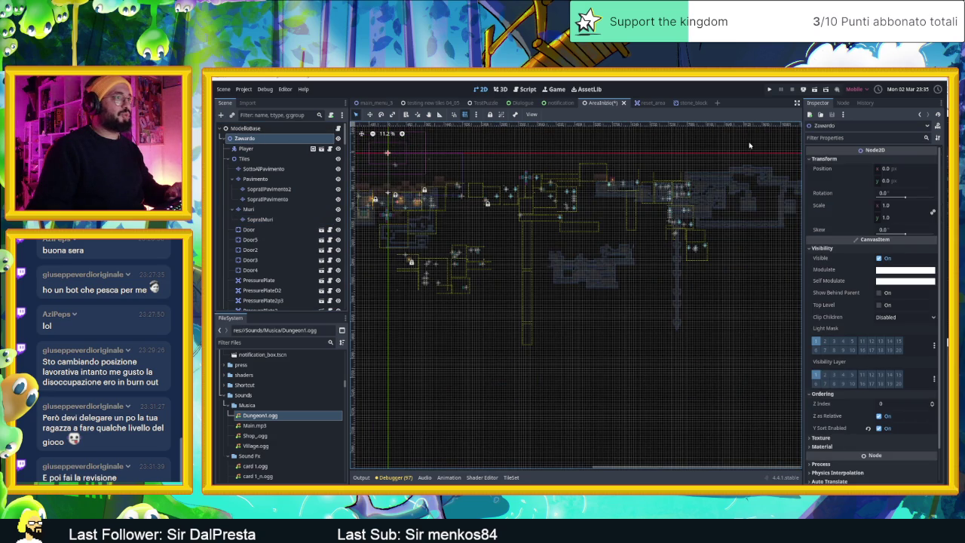
{"action": "mouse_move", "coordinate": [768, 148]}
{"action": "left_mouse_down"}
{"action": "mouse_move", "coordinate": [640, 257]}
{"action": "mouse_move", "coordinate": [442, 328]}
{"action": "left_mouse_up"}
{"action": "left_click_drag", "start_coordinate": [374, 328], "coordinate": [510, 241]}
{"action": "scroll", "coordinate": [443, 261], "scroll_direction": "up", "scroll_amount": 5}
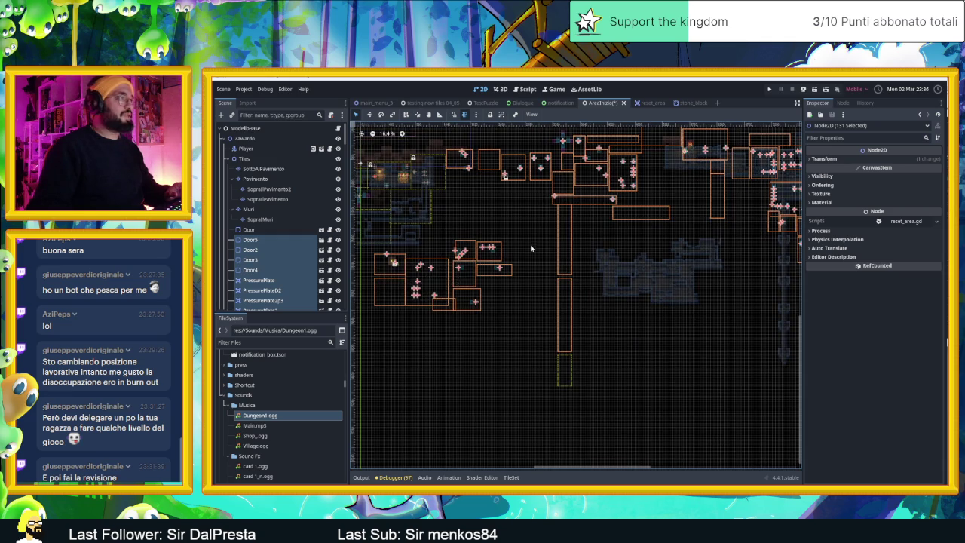
{"action": "scroll", "coordinate": [524, 249], "scroll_direction": "down", "scroll_amount": 2}
{"action": "scroll", "coordinate": [483, 257], "scroll_direction": "up", "scroll_amount": 6}
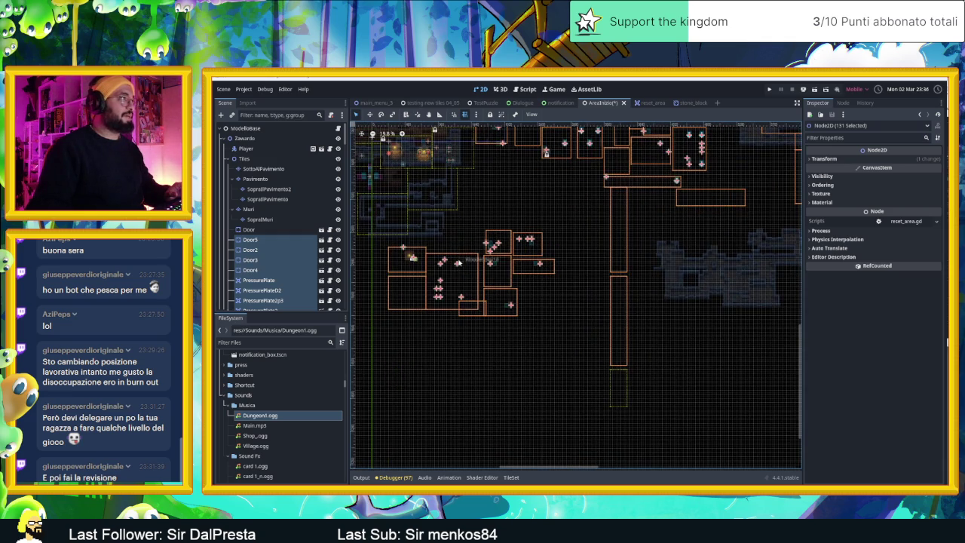
- Try a shift right, cancel it, then drag the rooms under the vertical corridor
{"action": "left_click_drag", "start_coordinate": [441, 280], "coordinate": [573, 280]}
{"action": "key", "text": "Escape"}
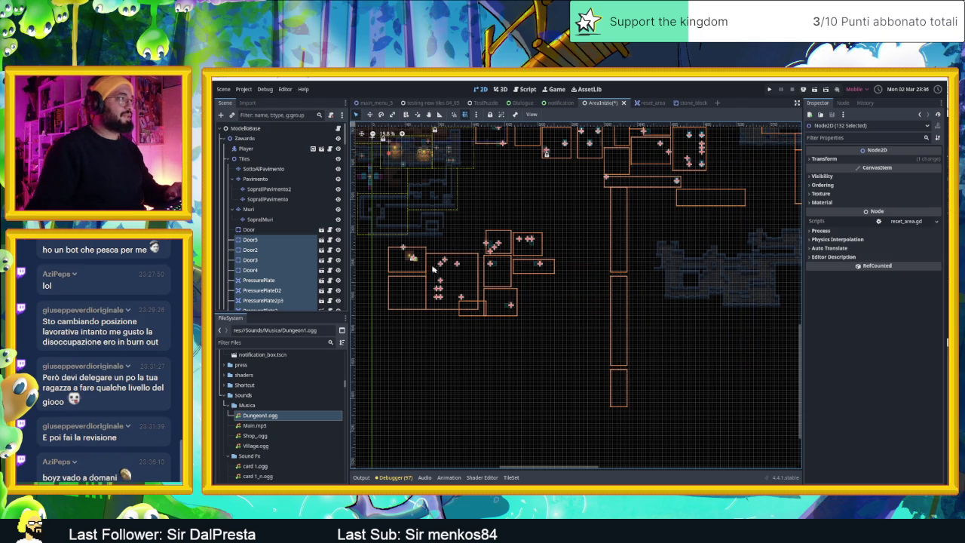
{"action": "mouse_move", "coordinate": [437, 290]}
{"action": "left_mouse_down"}
{"action": "mouse_move", "coordinate": [703, 290]}
{"action": "mouse_move", "coordinate": [674, 287]}
{"action": "left_mouse_up"}
- Deselect the moved rooms and zoom out to confirm they sit beneath the vertical corridor
{"action": "scroll", "coordinate": [698, 297], "scroll_direction": "up", "scroll_amount": 4}
{"action": "scroll", "coordinate": [696, 304], "scroll_direction": "up", "scroll_amount": 6}
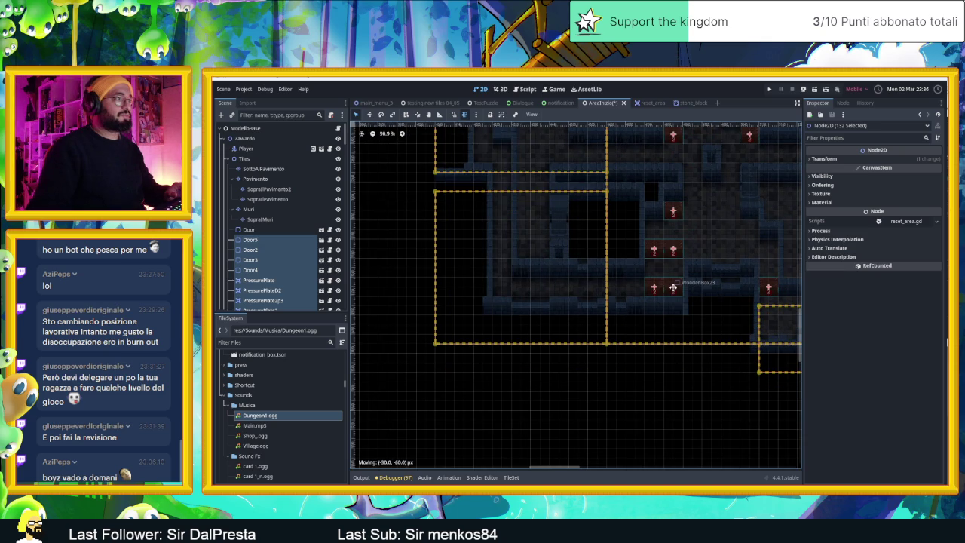
{"action": "scroll", "coordinate": [630, 254], "scroll_direction": "down", "scroll_amount": 3}
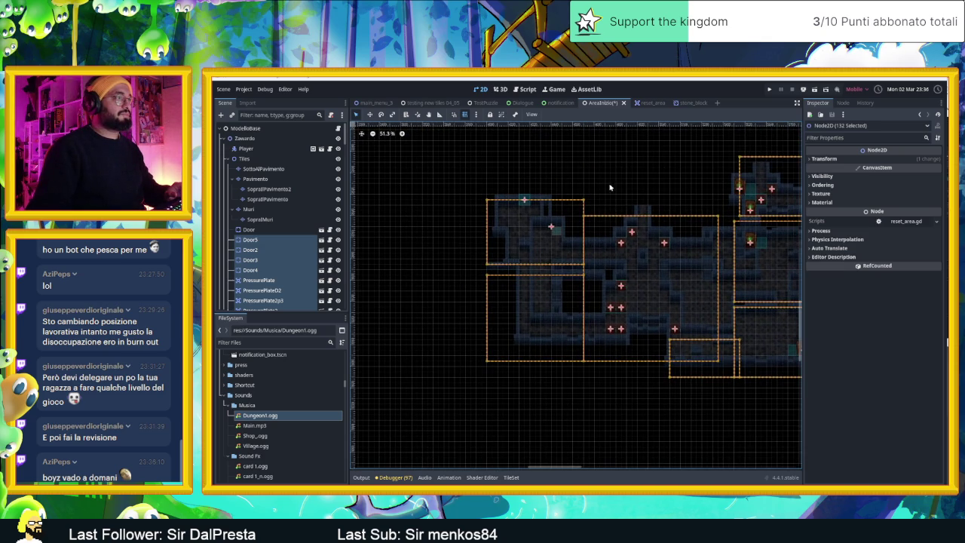
{"action": "left_click", "coordinate": [609, 185]}
{"action": "scroll", "coordinate": [619, 188], "scroll_direction": "down", "scroll_amount": 2}
{"action": "left_click_drag", "start_coordinate": [627, 192], "coordinate": [524, 228]}
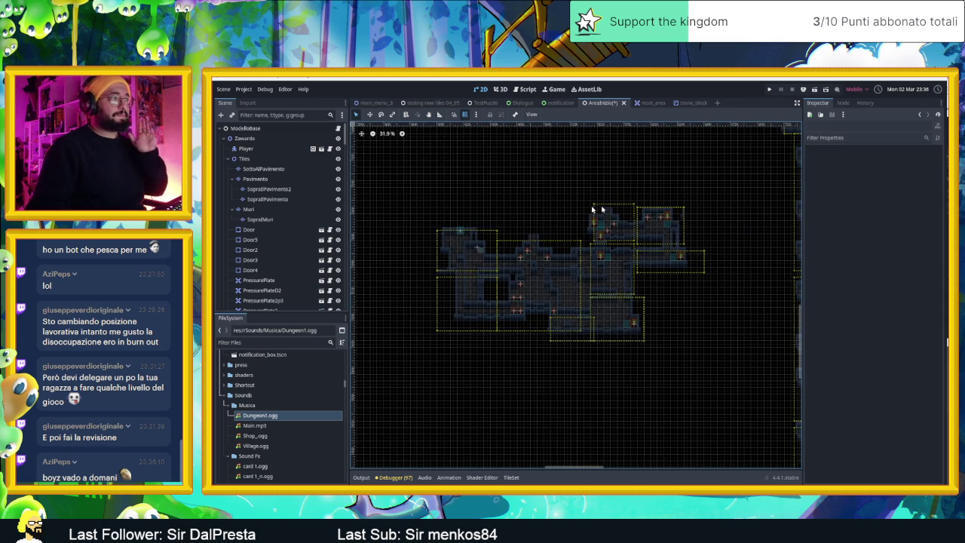
{"action": "scroll", "coordinate": [603, 207], "scroll_direction": "down", "scroll_amount": 2}
{"action": "scroll", "coordinate": [664, 188], "scroll_direction": "down", "scroll_amount": 1}
{"action": "left_click_drag", "start_coordinate": [664, 188], "coordinate": [584, 304]}
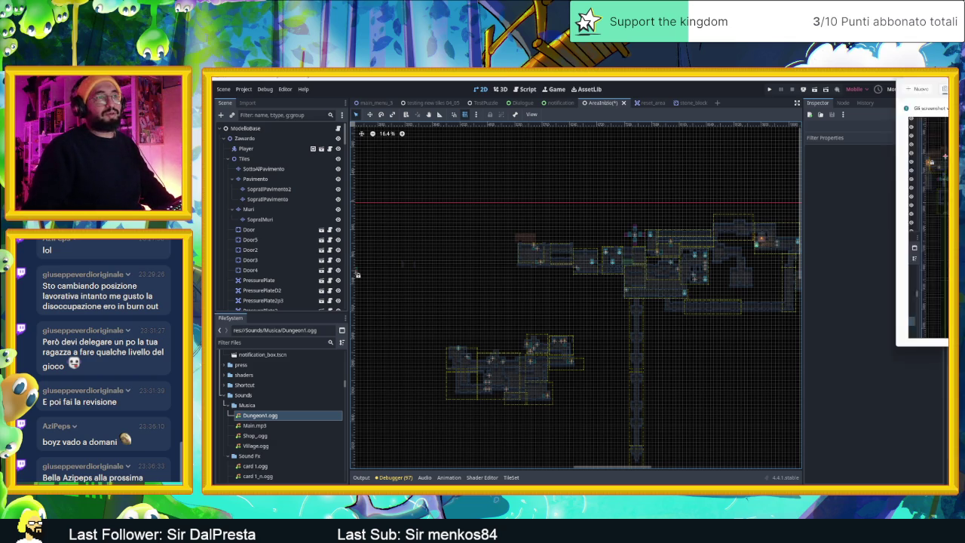
- Scroll around the viewport to review the rearranged AreaInizio layout
{"action": "scroll", "coordinate": [512, 272], "scroll_direction": "left", "scroll_amount": 5}
{"action": "scroll", "coordinate": [513, 272], "scroll_direction": "up", "scroll_amount": 3}
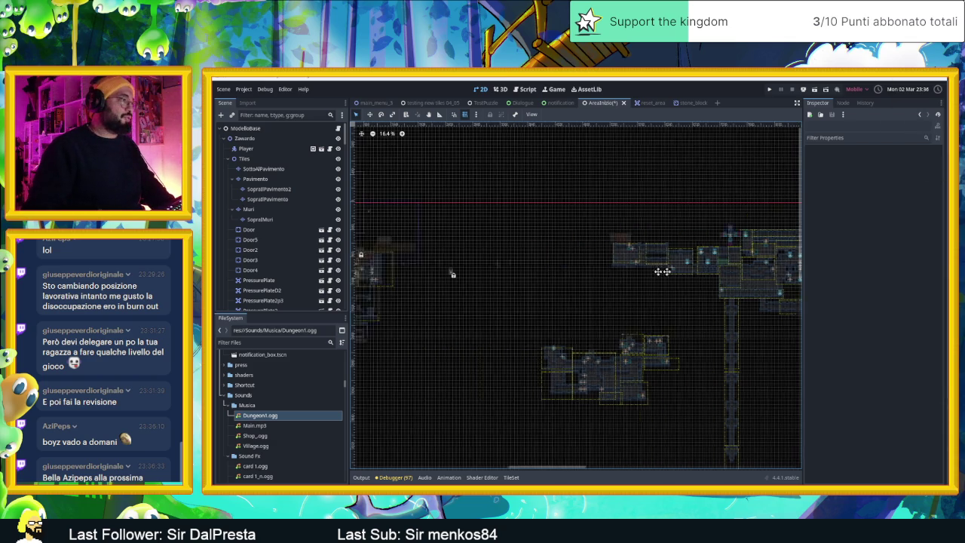
{"action": "scroll", "coordinate": [633, 303], "scroll_direction": "up", "scroll_amount": 3}
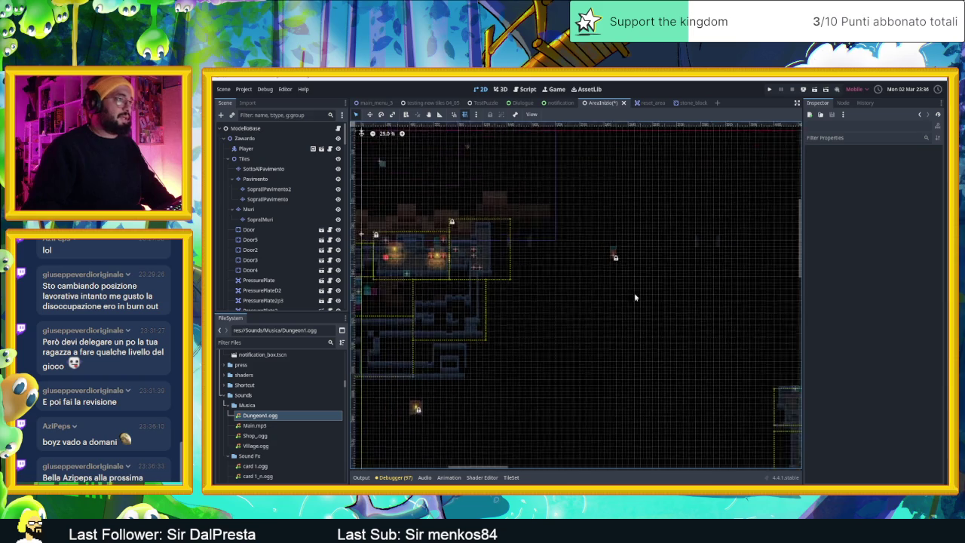
{"action": "scroll", "coordinate": [649, 268], "scroll_direction": "down", "scroll_amount": 2}
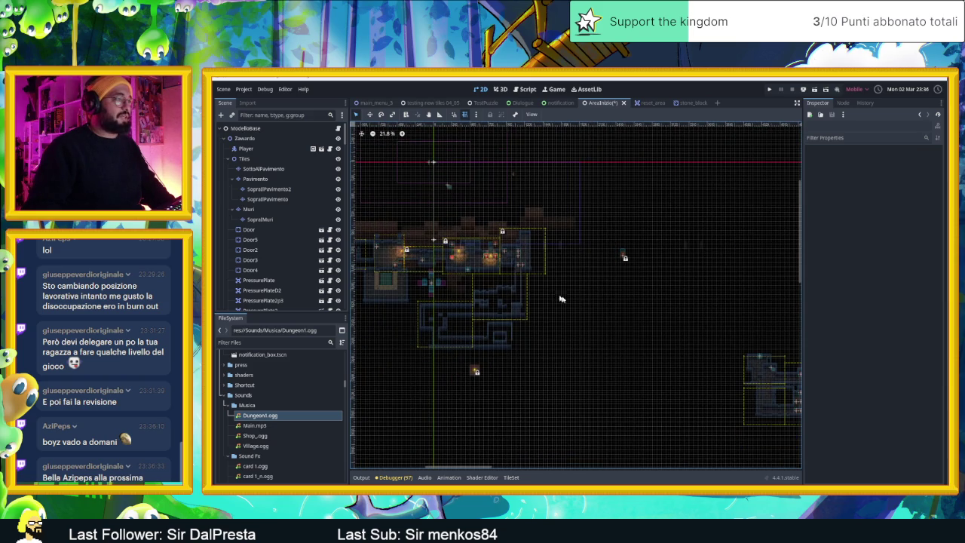
{"action": "scroll", "coordinate": [530, 284], "scroll_direction": "right", "scroll_amount": 8}
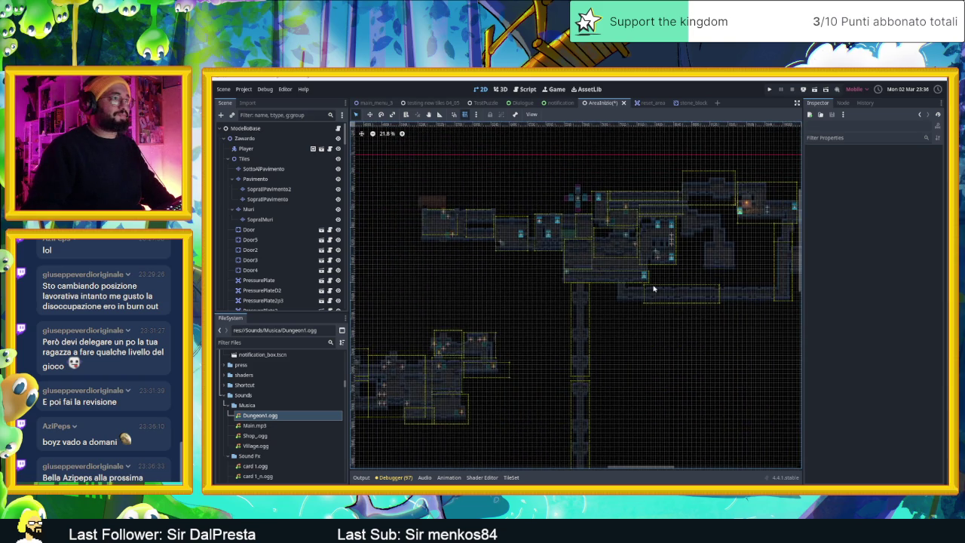
{"action": "scroll", "coordinate": [468, 280], "scroll_direction": "left", "scroll_amount": 10}
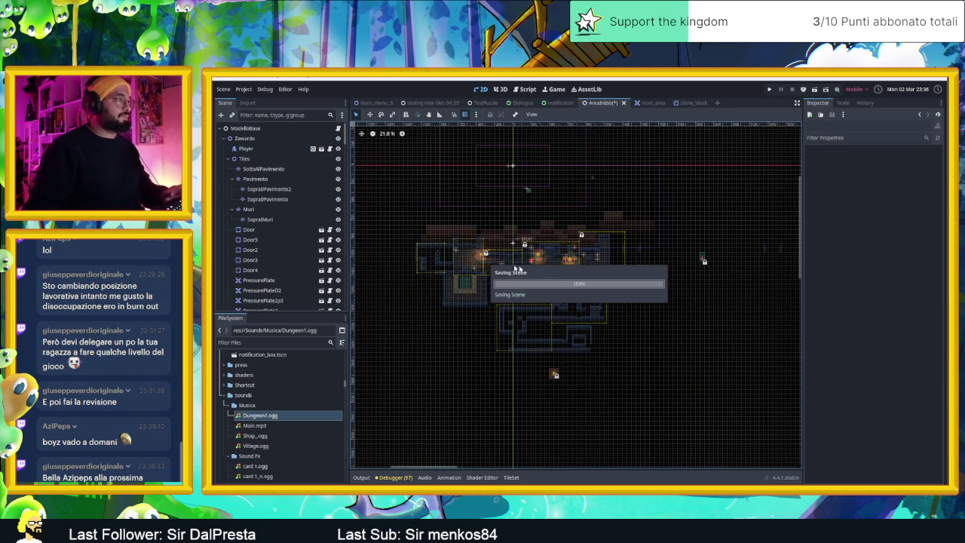
{"action": "scroll", "coordinate": [535, 276], "scroll_direction": "up", "scroll_amount": 6}
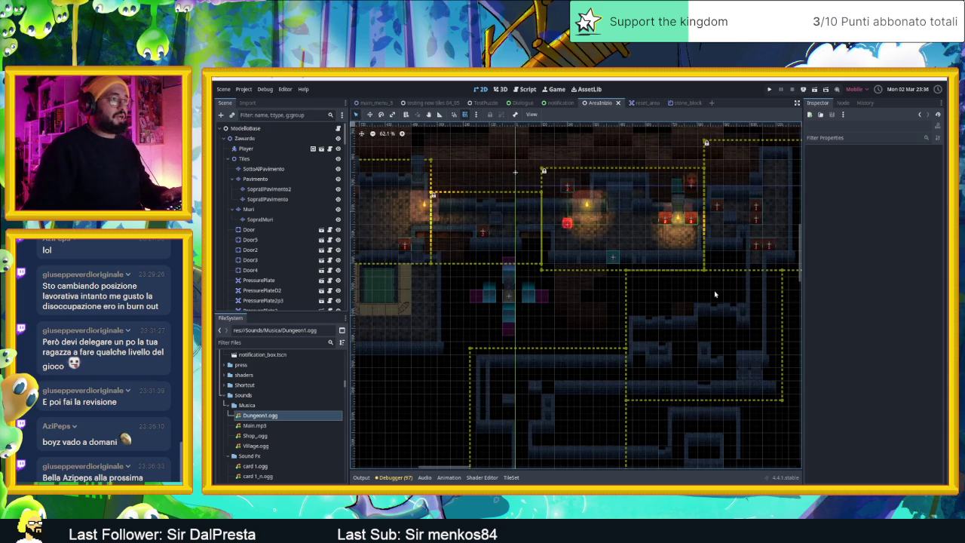
- Select the camera area near the starting rooms, zoom out, and run the game with F5
{"action": "left_click", "coordinate": [715, 294]}
{"action": "scroll", "coordinate": [717, 377], "scroll_direction": "down", "scroll_amount": 3}
{"action": "scroll", "coordinate": [717, 377], "scroll_direction": "right", "scroll_amount": 3}
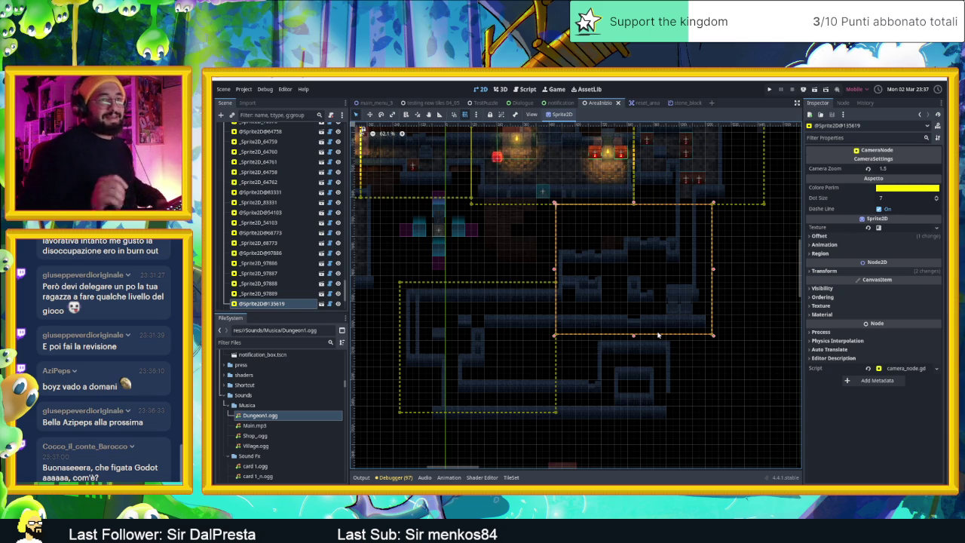
{"action": "scroll", "coordinate": [555, 266], "scroll_direction": "down", "scroll_amount": 6}
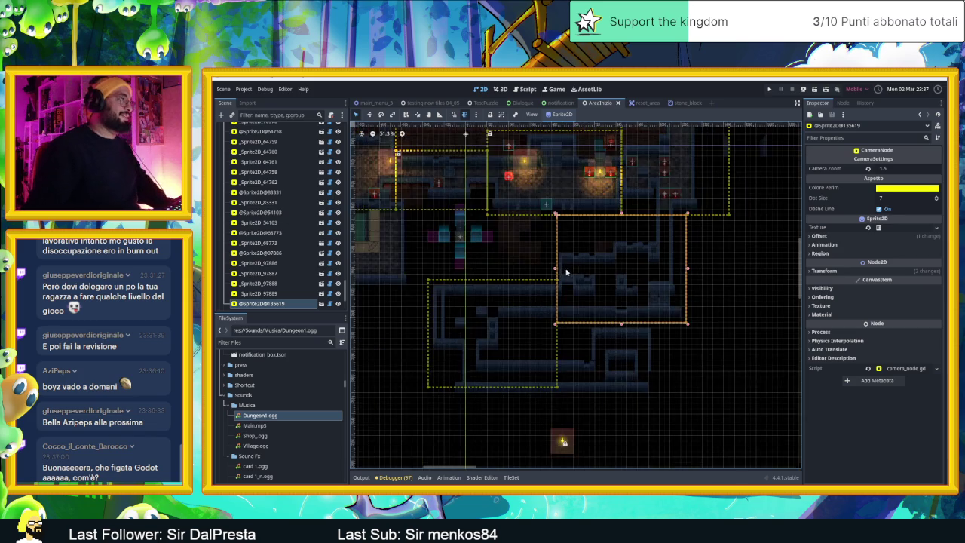
{"action": "scroll", "coordinate": [624, 305], "scroll_direction": "right", "scroll_amount": 4}
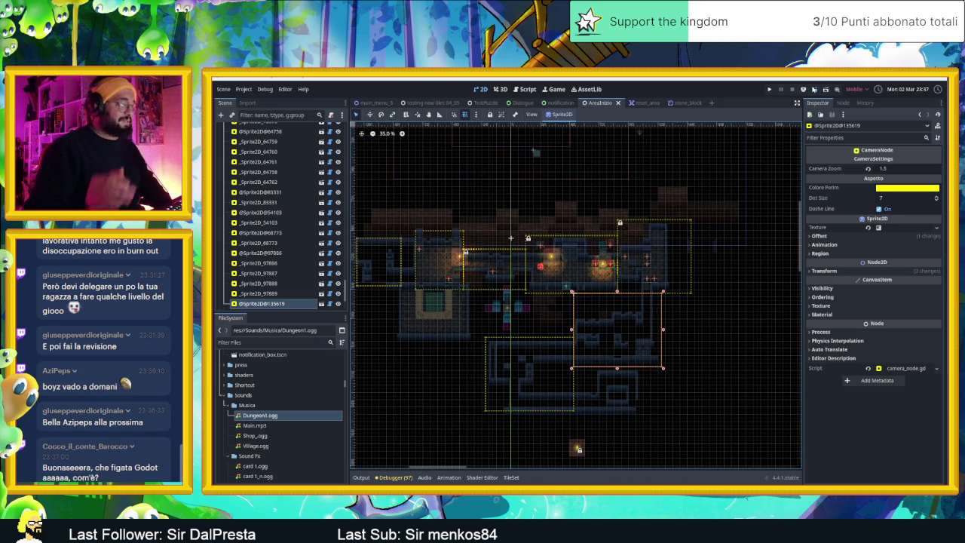
{"action": "key", "text": "F5"}
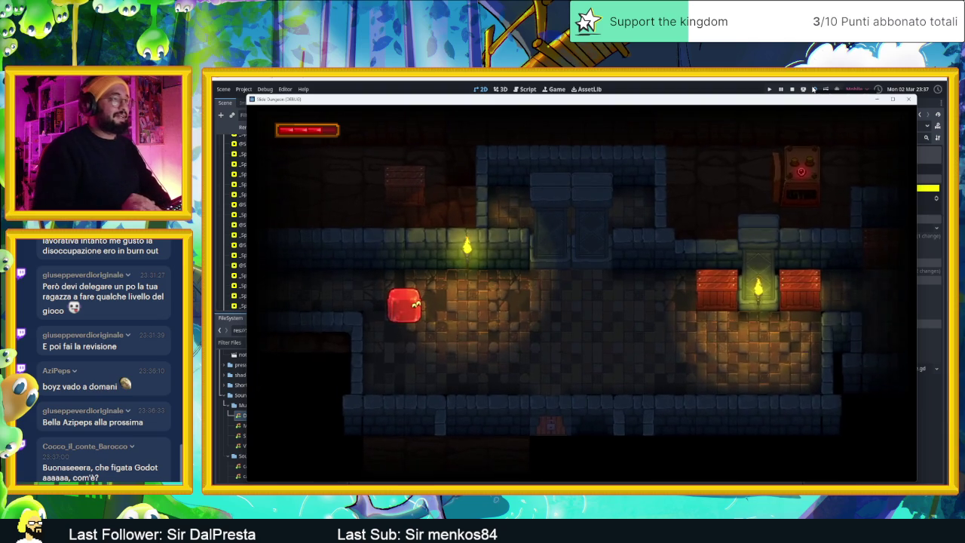
- Slide the slime up, down, left and right around the room, breaking crates along the way
{"action": "key", "text": "Down"}
{"action": "key", "text": "Right"}
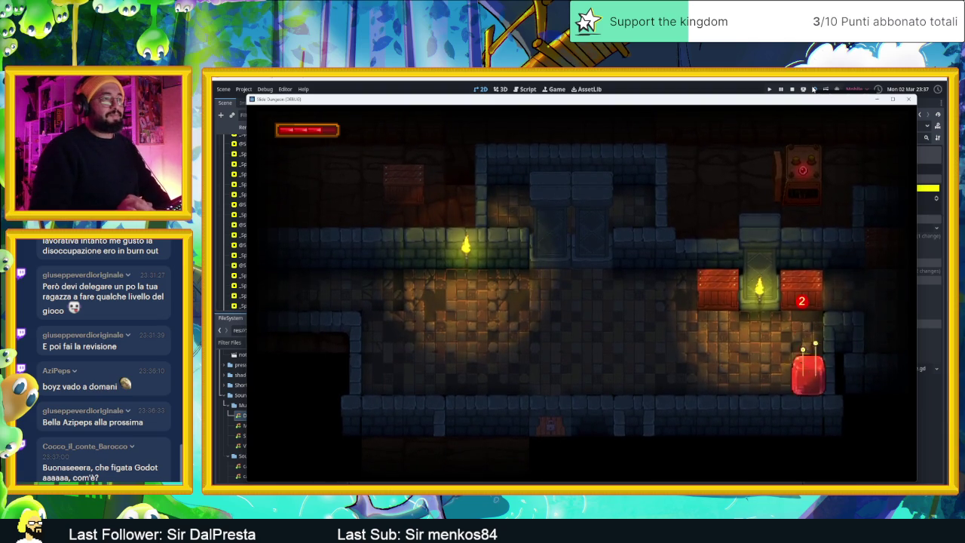
{"action": "key", "text": "Up"}
{"action": "key", "text": "Down"}
{"action": "key", "text": "Up"}
{"action": "key", "text": "Down"}
{"action": "key", "text": "Up"}
{"action": "key", "text": "Up"}
{"action": "key", "text": "Right"}
{"action": "key", "text": "Right"}
{"action": "key", "text": "Right"}
{"action": "key", "text": "Up"}
{"action": "key", "text": "Left"}
{"action": "key", "text": "Down"}
{"action": "key", "text": "Up"}
{"action": "key", "text": "Down"}
{"action": "key", "text": "Up"}
{"action": "key", "text": "Down"}
{"action": "key", "text": "Right"}
- Steer the slime around to smash the last crate and finish the level
{"action": "key", "text": "Left"}
{"action": "key", "text": "Left"}
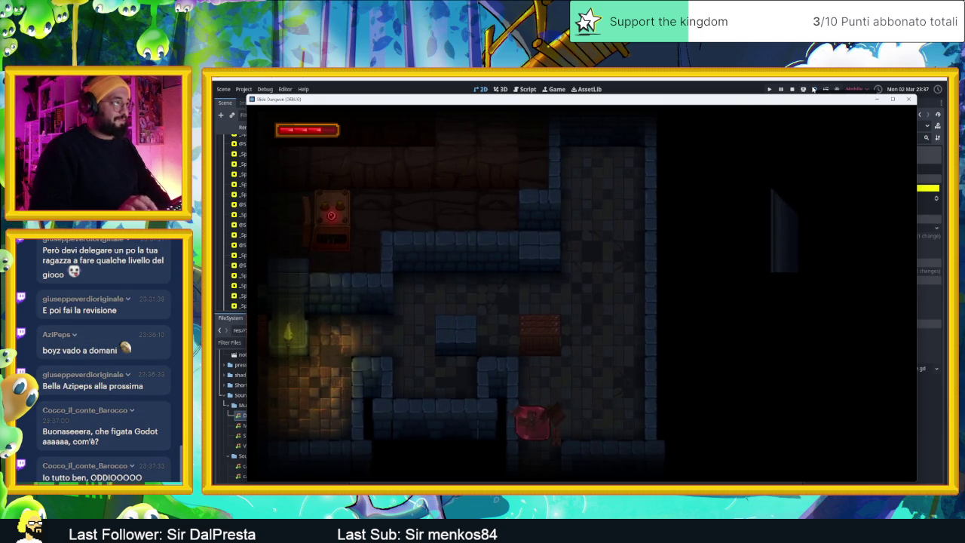
{"action": "key", "text": "Right"}
{"action": "key", "text": "Down"}
{"action": "key", "text": "Right"}
{"action": "key", "text": "Down"}
{"action": "key", "text": "Up"}
- Slide the slime through the next dungeon's rooms to the bottom floor, then close the game
{"action": "key", "text": "Left"}
{"action": "key", "text": "Down"}
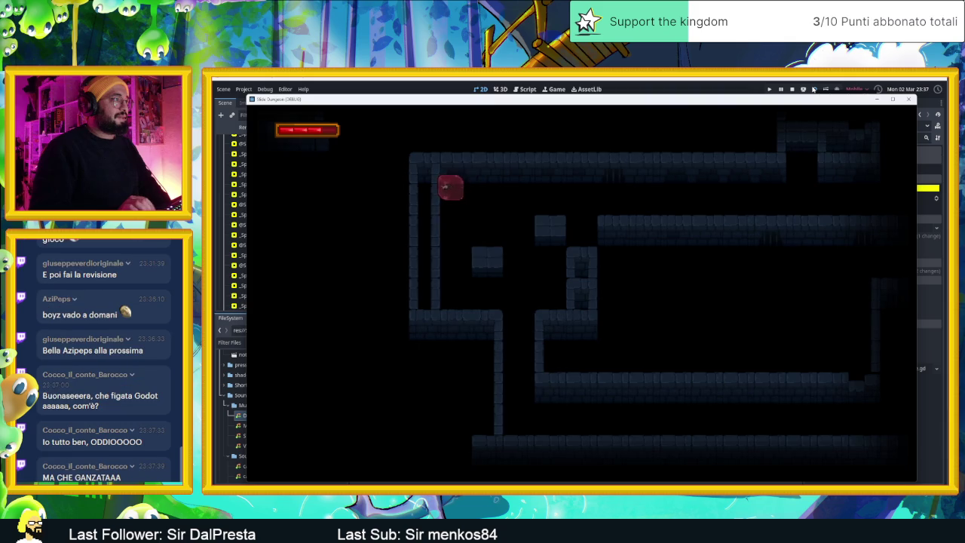
{"action": "key", "text": "Up"}
{"action": "key", "text": "Right"}
{"action": "key", "text": "Left"}
{"action": "key", "text": "Down"}
{"action": "key", "text": "Right"}
{"action": "key", "text": "Up"}
{"action": "key", "text": "Down"}
{"action": "key", "text": "Right"}
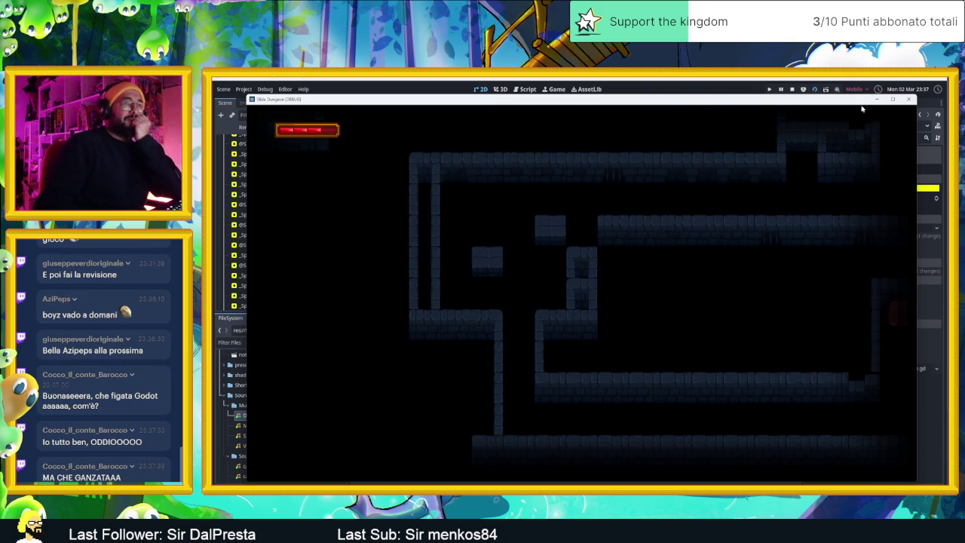
{"action": "left_click", "coordinate": [908, 99]}
- Hide the CameraNodeContainer in the level view
{"action": "scroll", "coordinate": [722, 226], "scroll_direction": "down", "scroll_amount": 3}
{"action": "scroll", "coordinate": [722, 227], "scroll_direction": "right", "scroll_amount": 4}
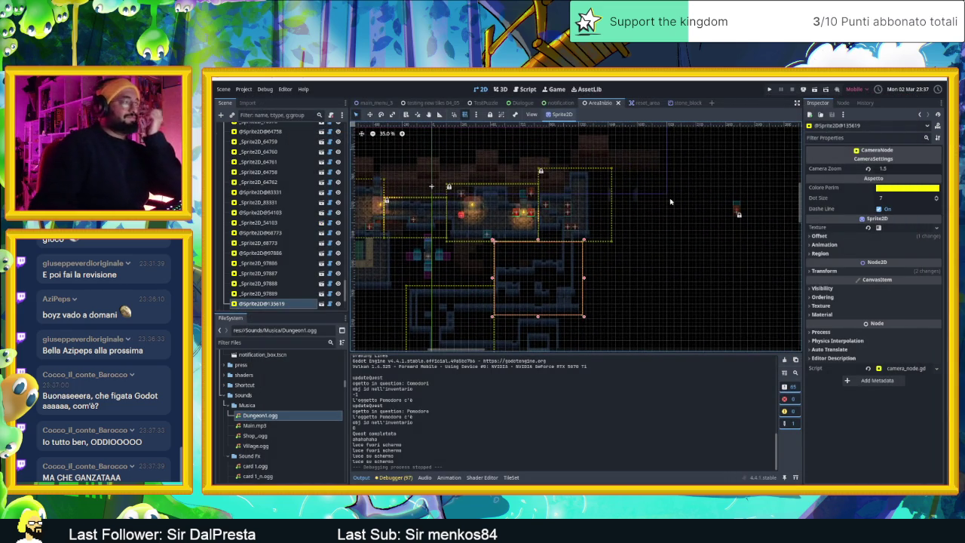
{"action": "scroll", "coordinate": [279, 173], "scroll_direction": "up", "scroll_amount": 5}
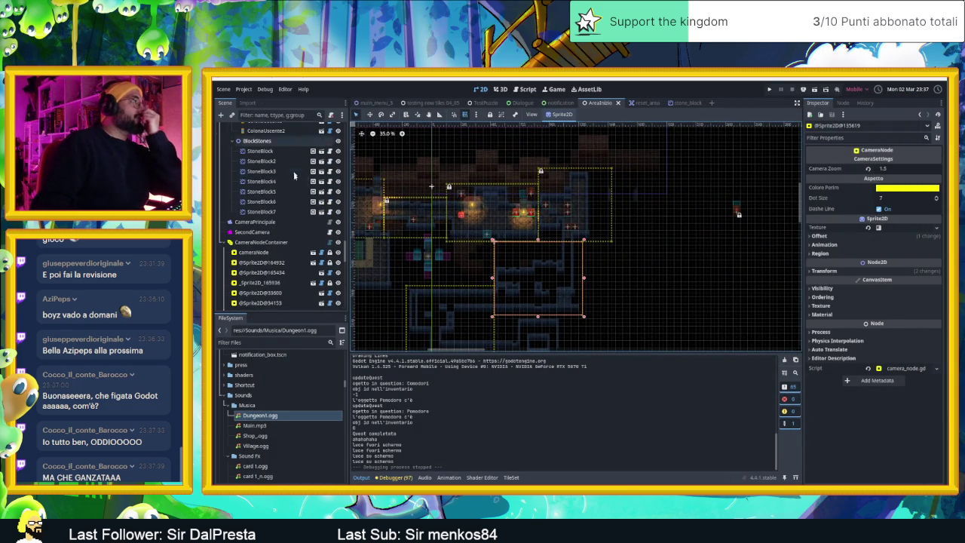
{"action": "left_click", "coordinate": [338, 242]}
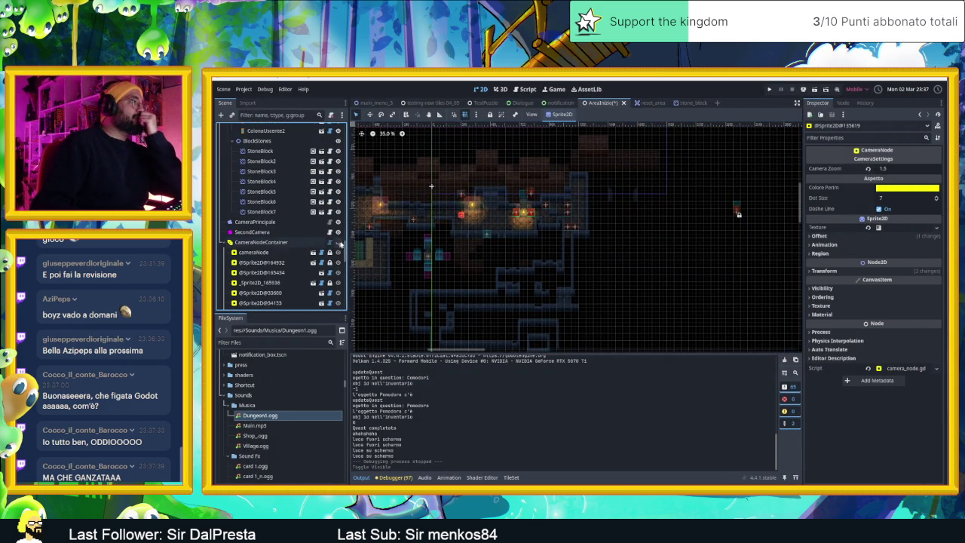
- Move the Player start down into the lower-right room and save the scene
{"action": "left_click", "coordinate": [464, 217]}
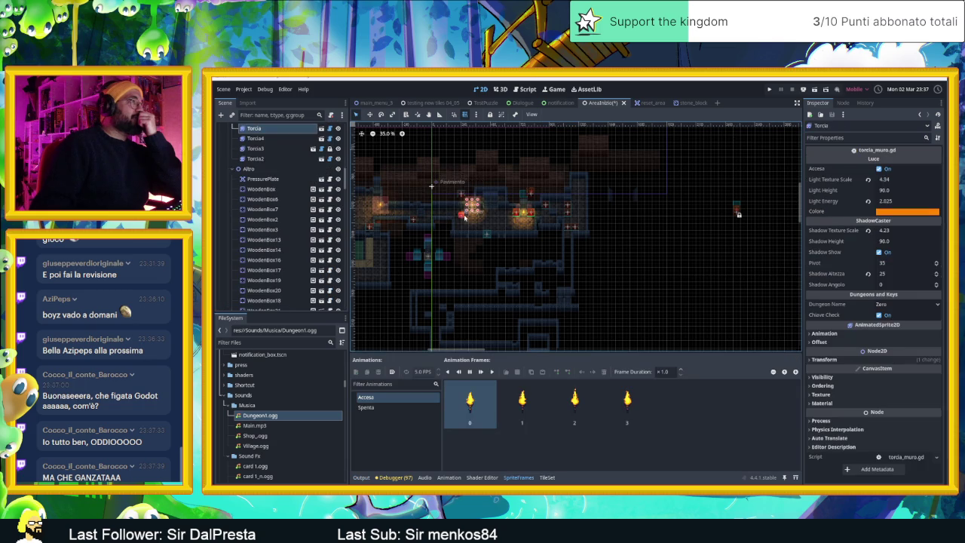
{"action": "scroll", "coordinate": [287, 157], "scroll_direction": "up", "scroll_amount": 5}
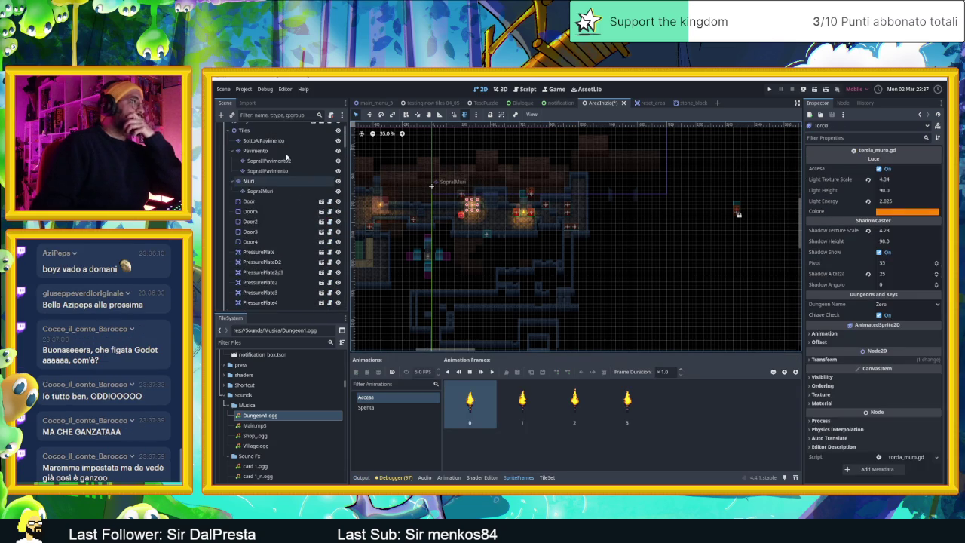
{"action": "left_click", "coordinate": [247, 148]}
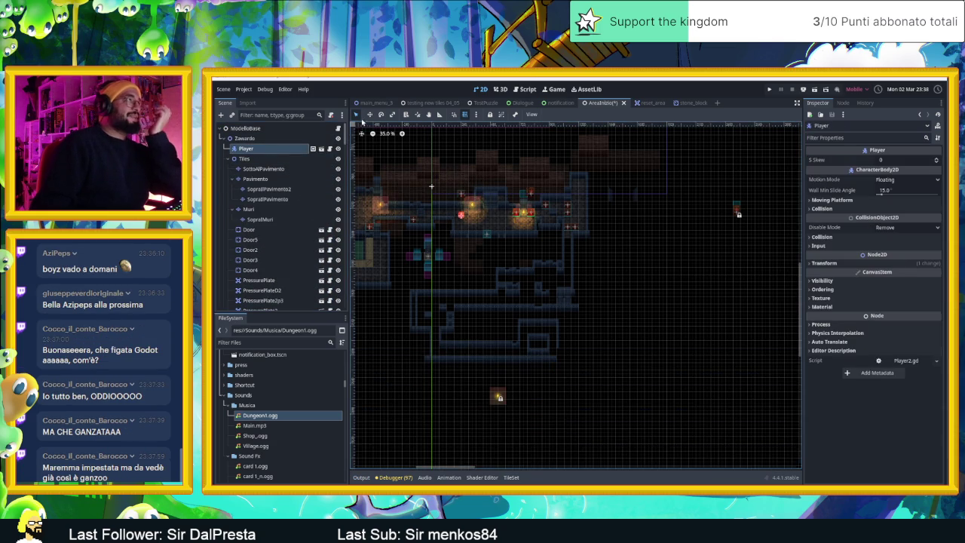
{"action": "left_click", "coordinate": [370, 114]}
{"action": "mouse_move", "coordinate": [503, 245]}
{"action": "left_mouse_down"}
{"action": "mouse_move", "coordinate": [664, 284]}
{"action": "mouse_move", "coordinate": [756, 285]}
{"action": "mouse_move", "coordinate": [362, 305]}
{"action": "mouse_move", "coordinate": [407, 273]}
{"action": "mouse_move", "coordinate": [709, 286]}
{"action": "mouse_move", "coordinate": [445, 285]}
{"action": "left_mouse_up"}
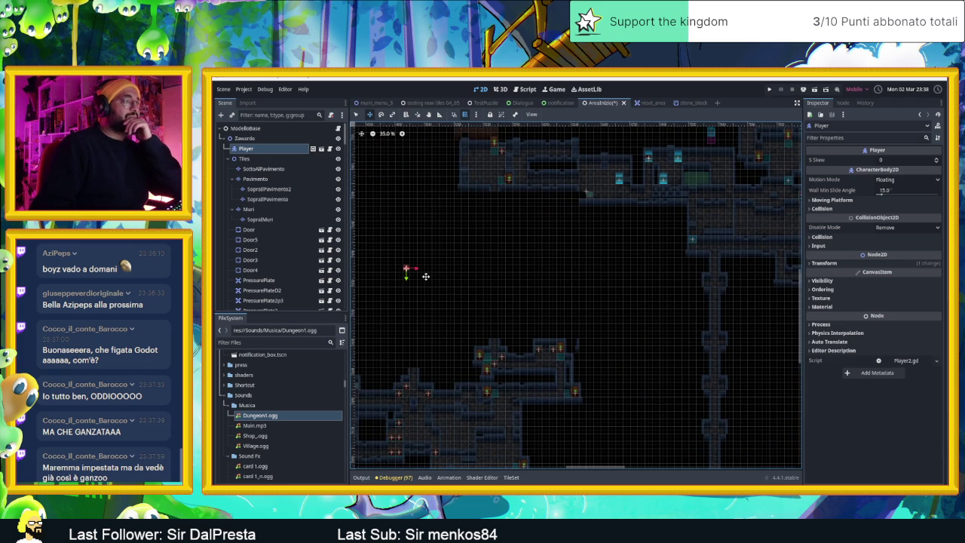
{"action": "left_click_drag", "start_coordinate": [426, 282], "coordinate": [529, 250]}
{"action": "mouse_move", "coordinate": [533, 191]}
{"action": "left_mouse_down"}
{"action": "mouse_move", "coordinate": [536, 271]}
{"action": "mouse_move", "coordinate": [567, 362]}
{"action": "mouse_move", "coordinate": [620, 381]}
{"action": "left_mouse_up"}
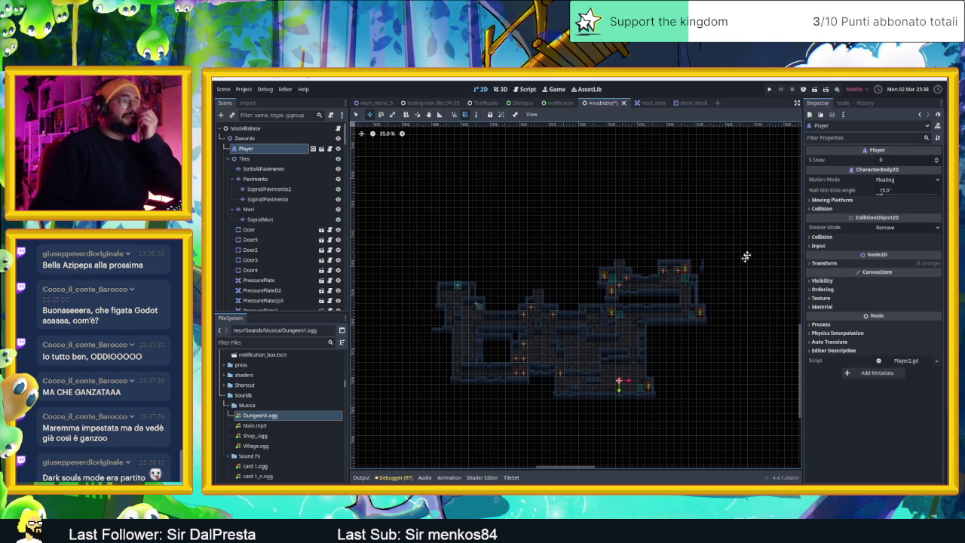
{"action": "key", "text": "ctrl+s"}
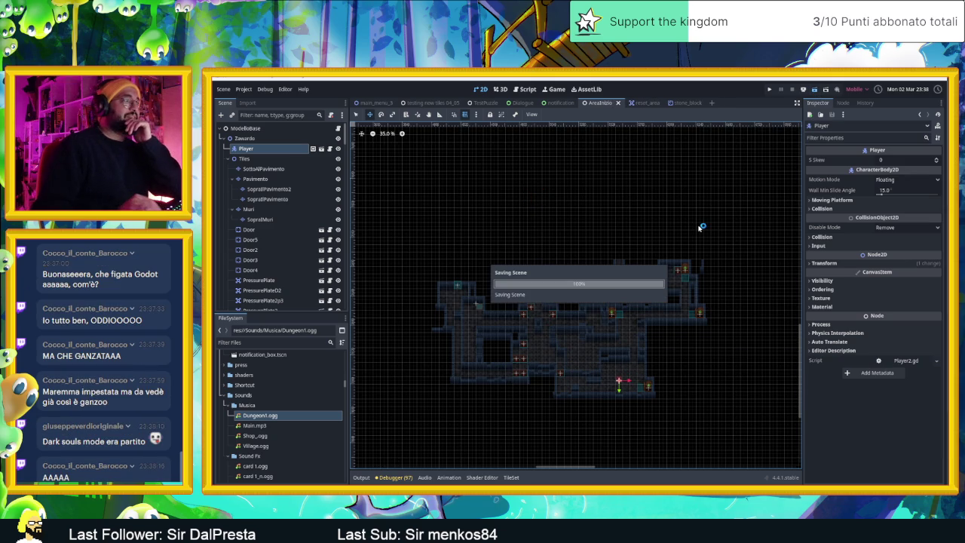
- Slide the player from its new start down, right, left and up through the first area
{"action": "key", "text": "Down"}
{"action": "key", "text": "Right"}
{"action": "key", "text": "Up"}
{"action": "key", "text": "Left"}
{"action": "key", "text": "Right"}
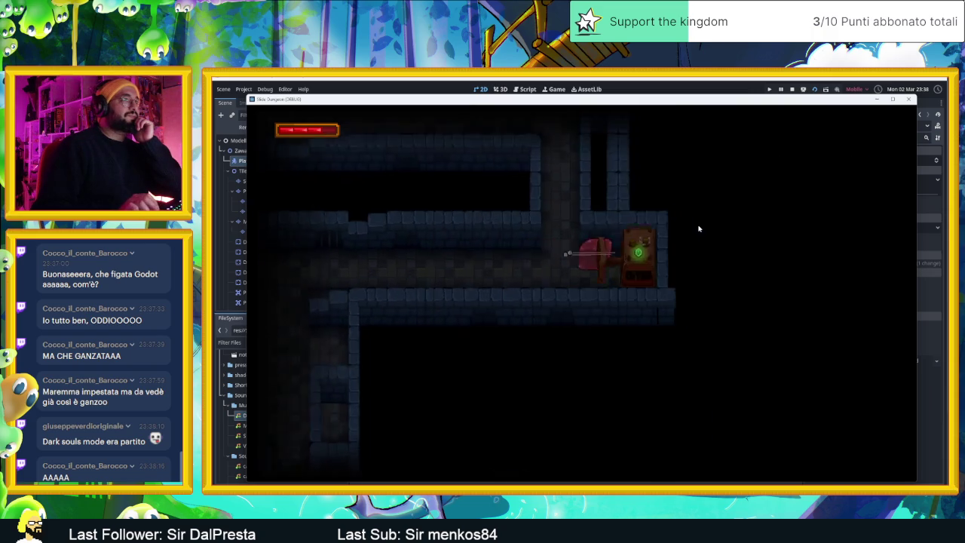
{"action": "key", "text": "Up"}
{"action": "key", "text": "Left"}
{"action": "key", "text": "Right"}
{"action": "key", "text": "Left"}
- Slide the player down through the next rooms and out to the right, then close the game
{"action": "key", "text": "Down"}
{"action": "key", "text": "Right"}
{"action": "key", "text": "Down"}
{"action": "key", "text": "Left"}
{"action": "key", "text": "Down"}
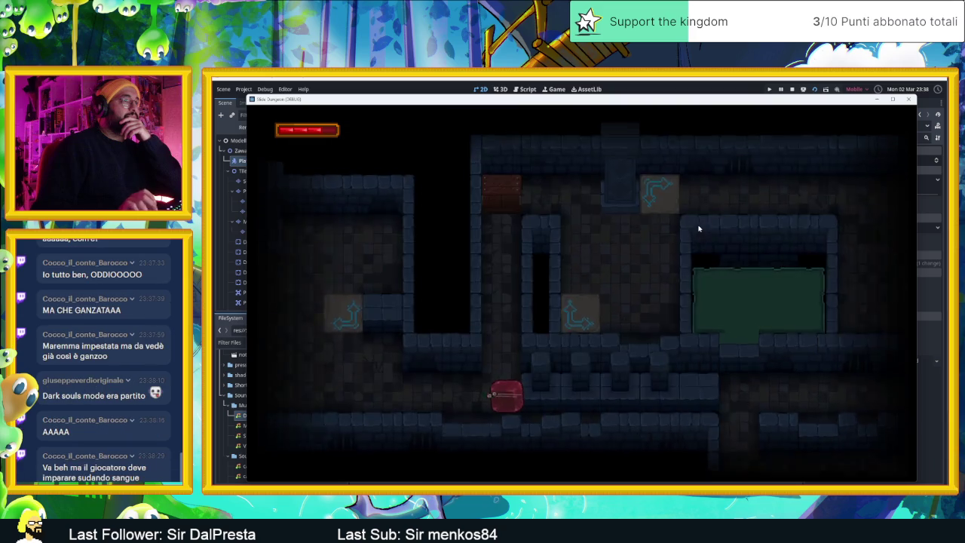
{"action": "key", "text": "Up"}
{"action": "key", "text": "Down"}
{"action": "key", "text": "Left"}
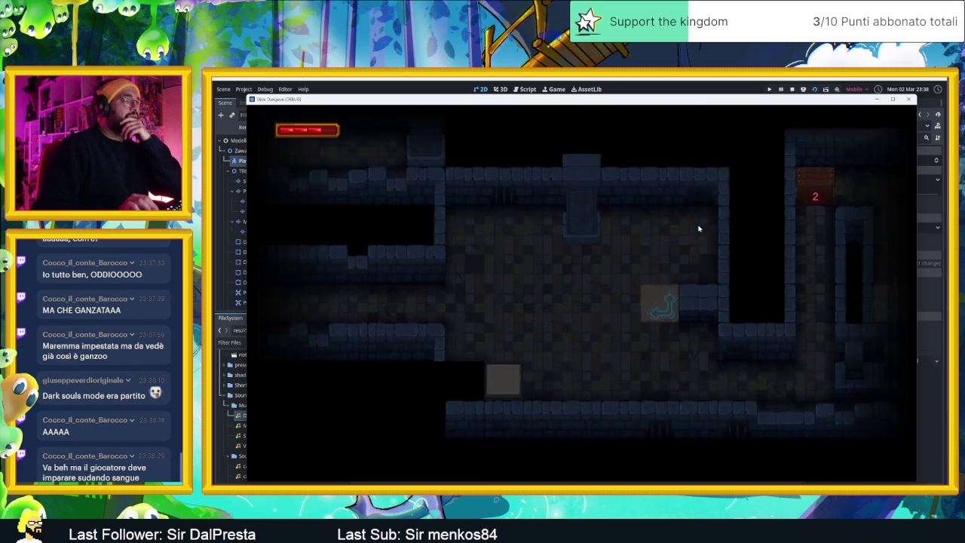
{"action": "key", "text": "Down"}
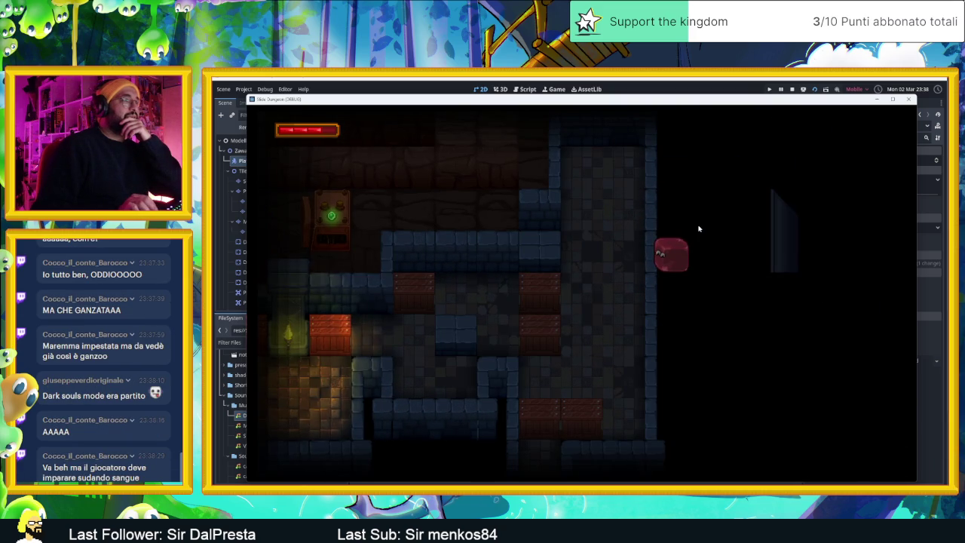
{"action": "key", "text": "Right"}
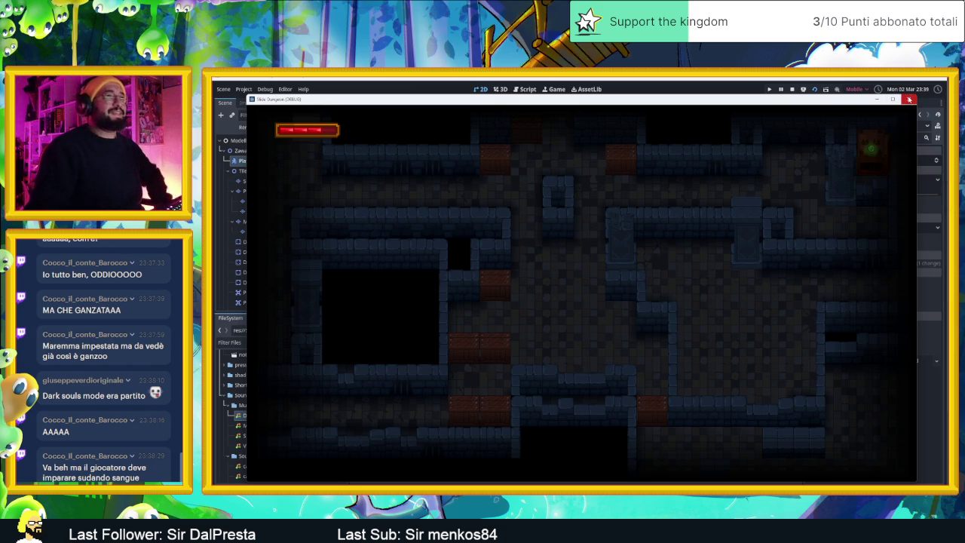
{"action": "left_click", "coordinate": [909, 98]}
- Pan and zoom around the level to bring the lower-left area and player marker into view
{"action": "scroll", "coordinate": [656, 248], "scroll_direction": "up", "scroll_amount": 5}
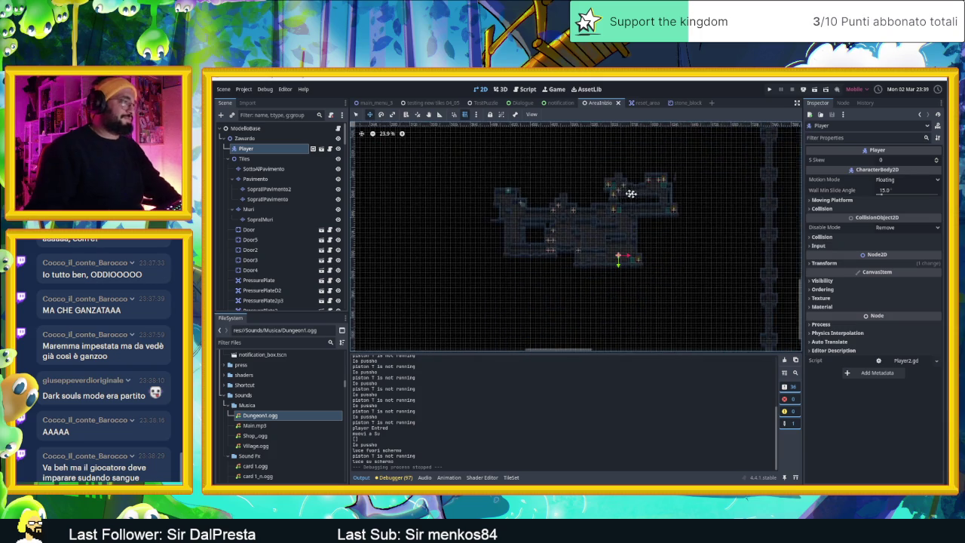
{"action": "scroll", "coordinate": [644, 228], "scroll_direction": "up", "scroll_amount": 3}
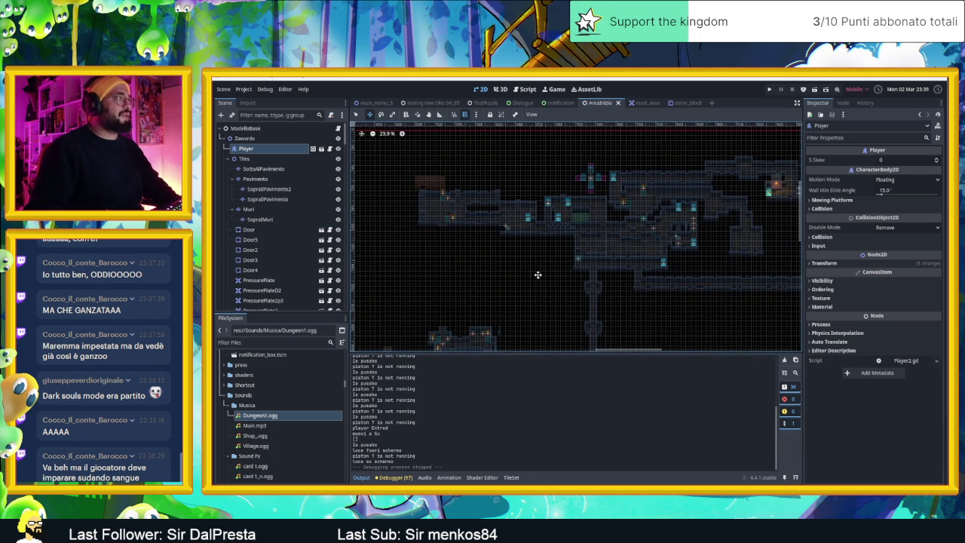
{"action": "left_click_drag", "start_coordinate": [499, 265], "coordinate": [581, 245]}
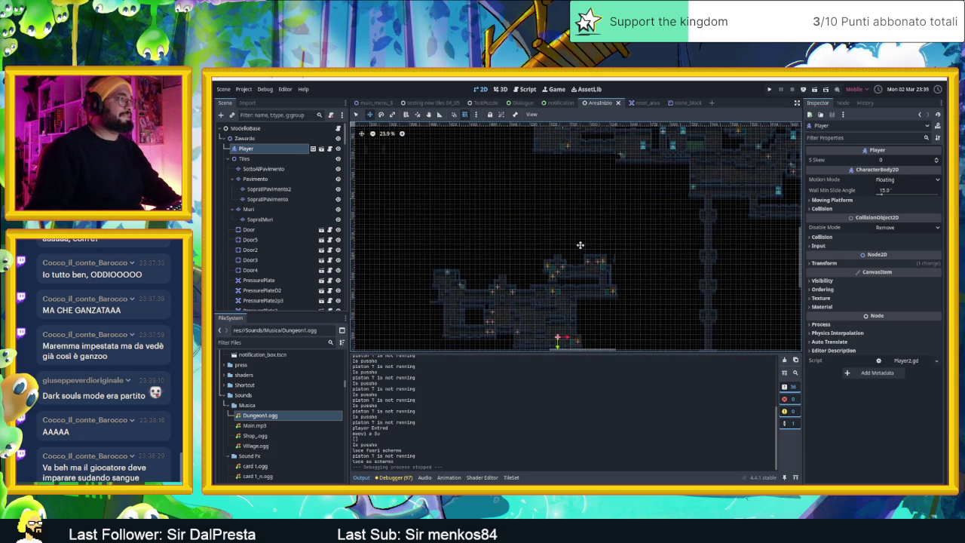
{"action": "scroll", "coordinate": [584, 271], "scroll_direction": "up", "scroll_amount": 5}
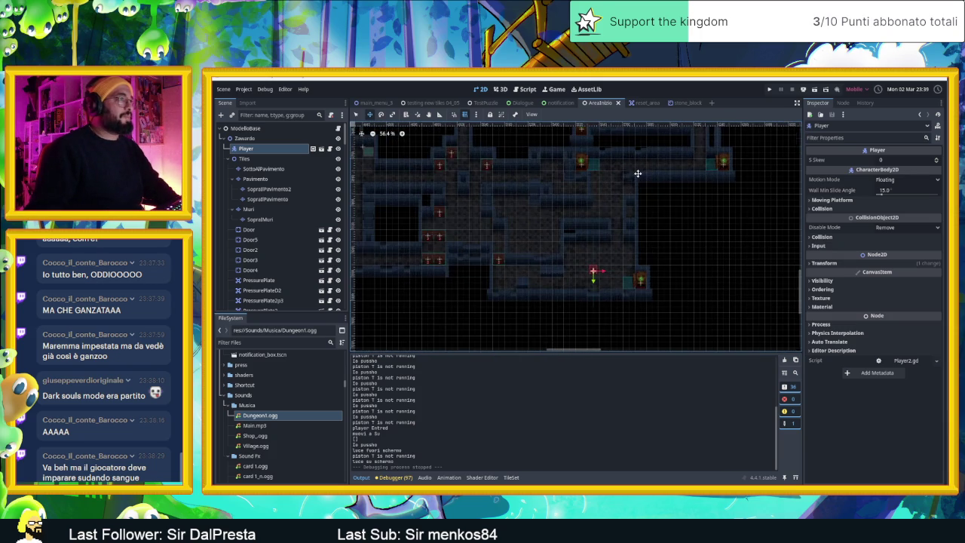
{"action": "scroll", "coordinate": [615, 196], "scroll_direction": "up", "scroll_amount": 1}
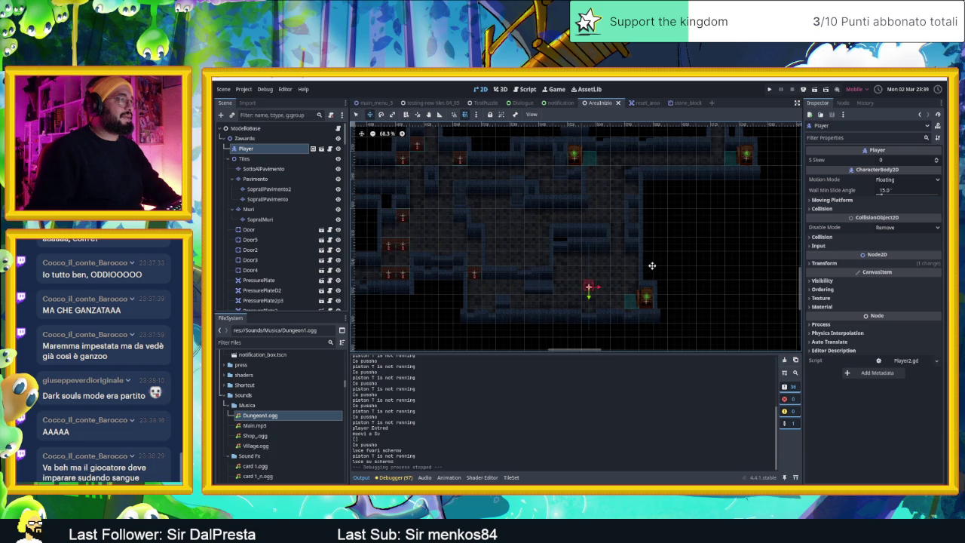
{"action": "scroll", "coordinate": [650, 263], "scroll_direction": "up", "scroll_amount": 2}
{"action": "scroll", "coordinate": [652, 265], "scroll_direction": "down", "scroll_amount": 3}
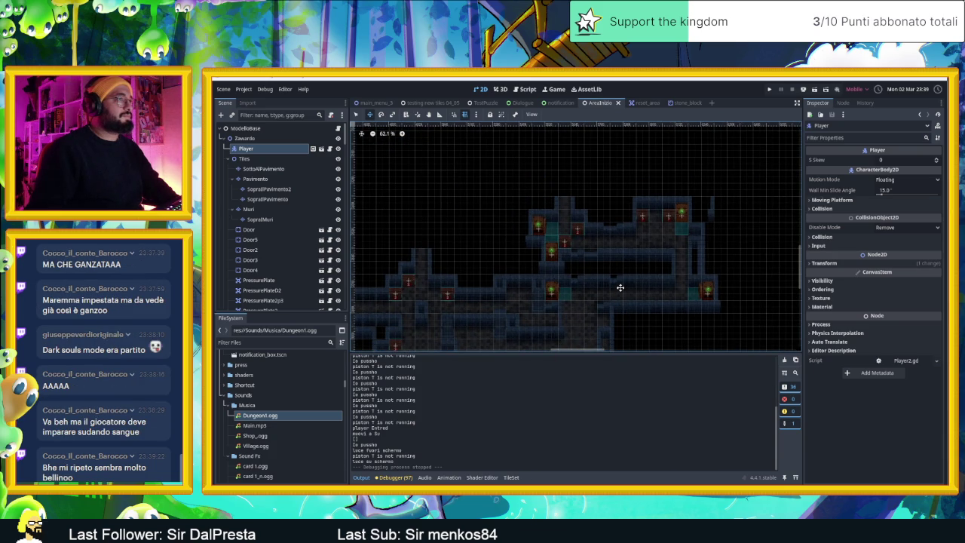
{"action": "left_click_drag", "start_coordinate": [570, 304], "coordinate": [690, 190]}
{"action": "mouse_move", "coordinate": [618, 222]}
{"action": "left_mouse_down"}
{"action": "mouse_move", "coordinate": [668, 151]}
{"action": "mouse_move", "coordinate": [653, 299]}
{"action": "mouse_move", "coordinate": [653, 157]}
{"action": "mouse_move", "coordinate": [654, 180]}
{"action": "left_mouse_up"}
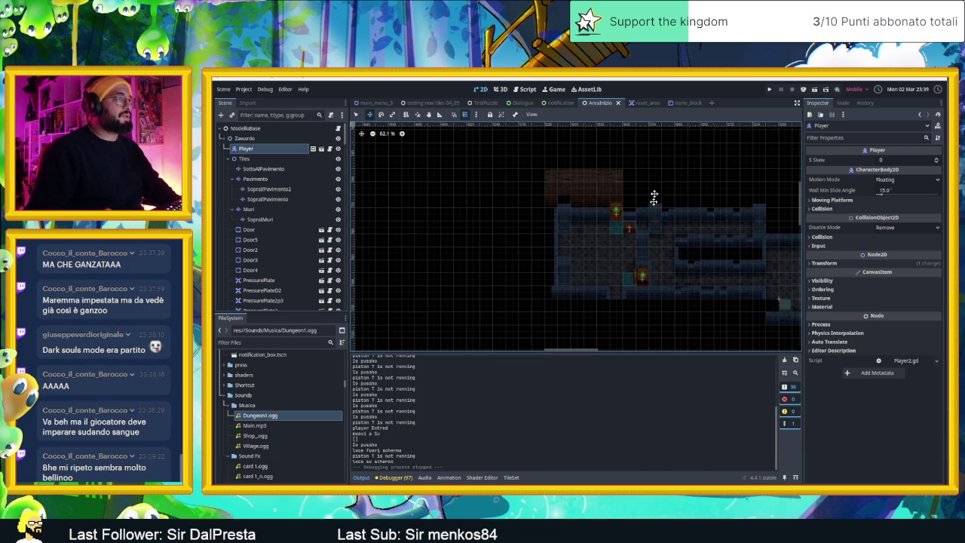
{"action": "scroll", "coordinate": [641, 293], "scroll_direction": "up", "scroll_amount": 4}
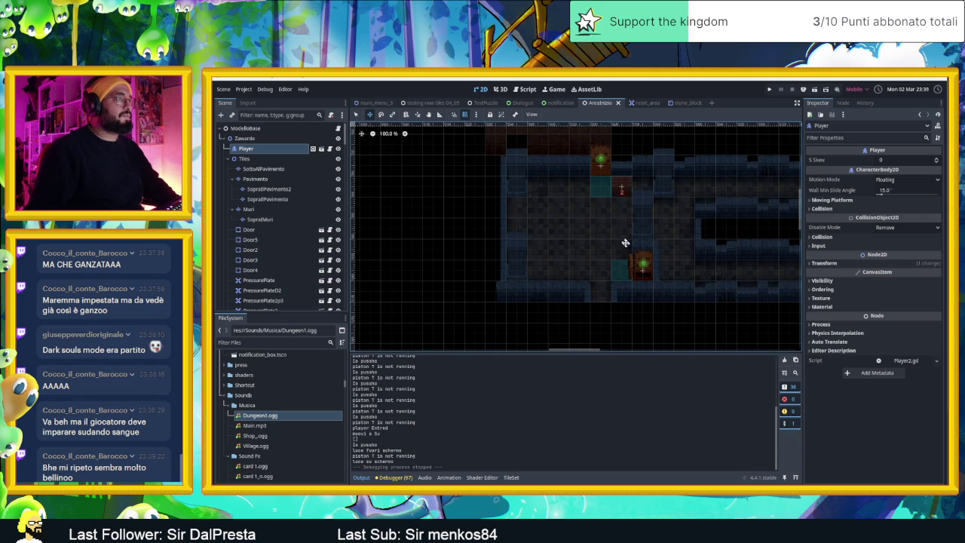
{"action": "scroll", "coordinate": [633, 251], "scroll_direction": "down", "scroll_amount": 4}
{"action": "scroll", "coordinate": [647, 255], "scroll_direction": "down", "scroll_amount": 12}
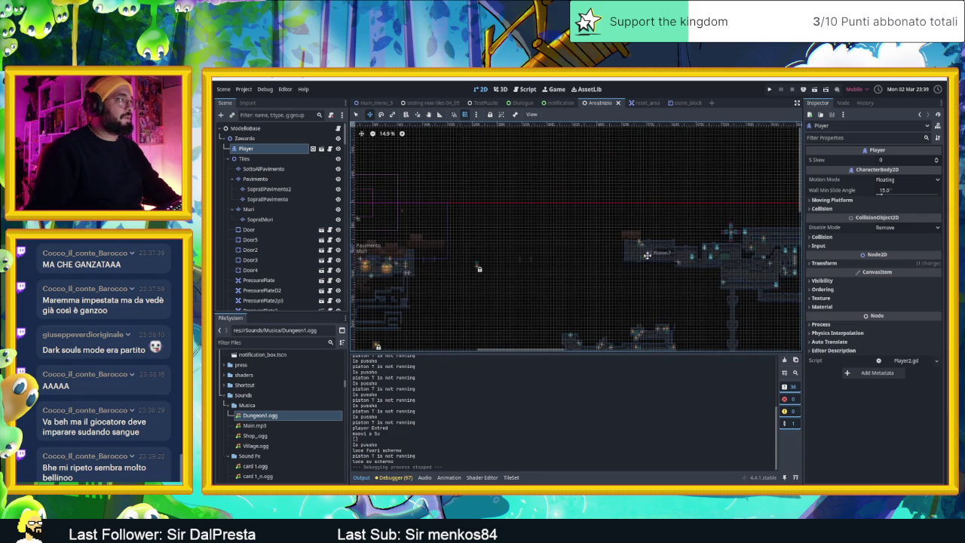
{"action": "scroll", "coordinate": [648, 260], "scroll_direction": "up", "scroll_amount": 9}
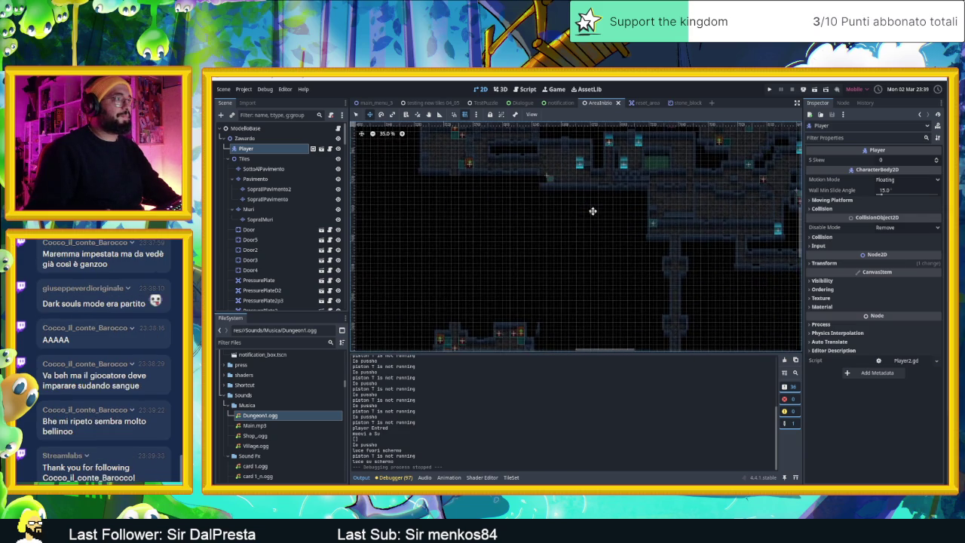
{"action": "scroll", "coordinate": [556, 182], "scroll_direction": "up", "scroll_amount": 4}
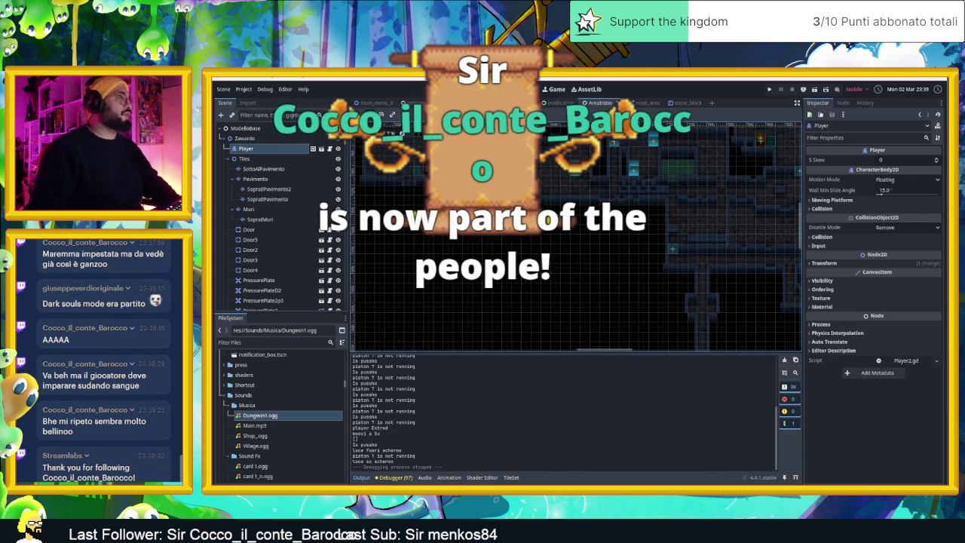
{"action": "scroll", "coordinate": [516, 249], "scroll_direction": "up", "scroll_amount": 3}
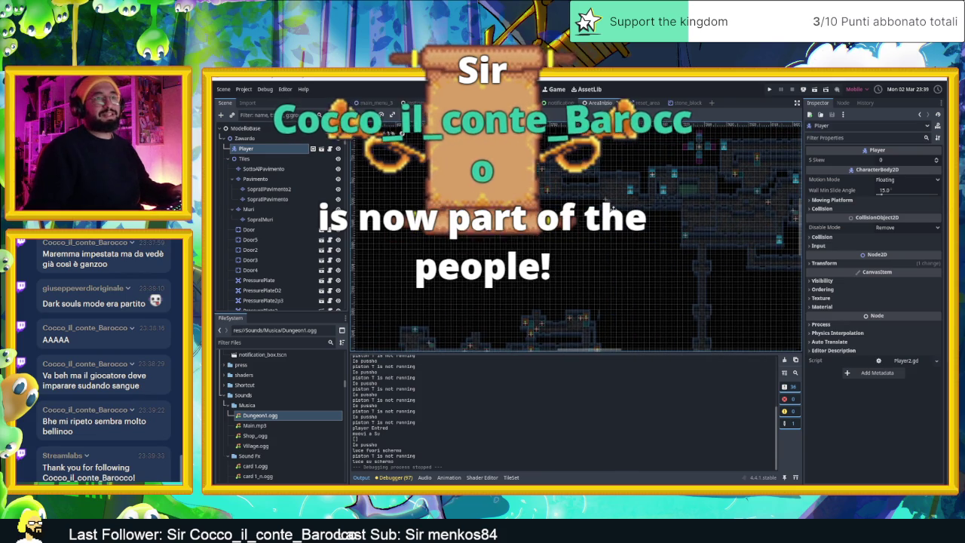
{"action": "scroll", "coordinate": [516, 250], "scroll_direction": "up", "scroll_amount": 4}
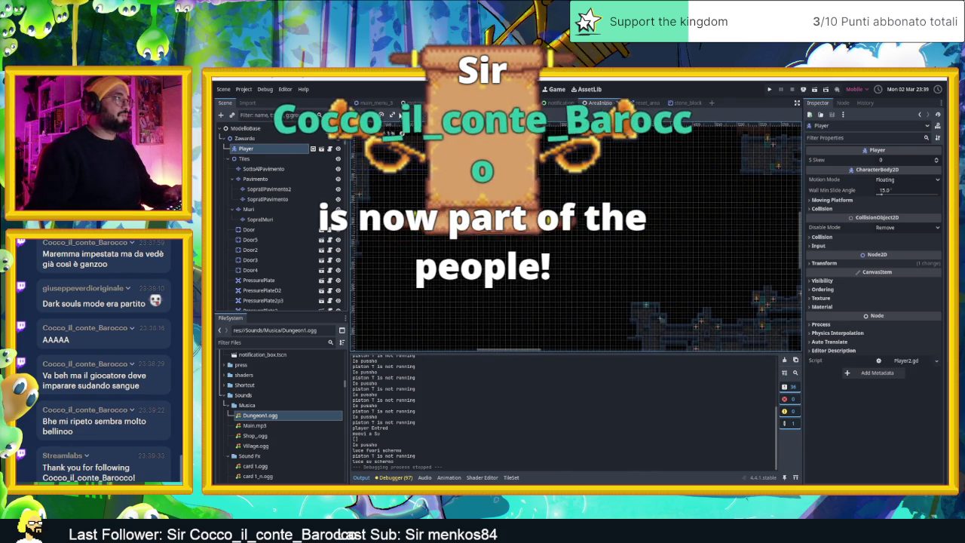
- Clear the selection, zoom in on the piston sprite, and select Piston7 to view its properties
{"action": "left_click", "coordinate": [477, 182]}
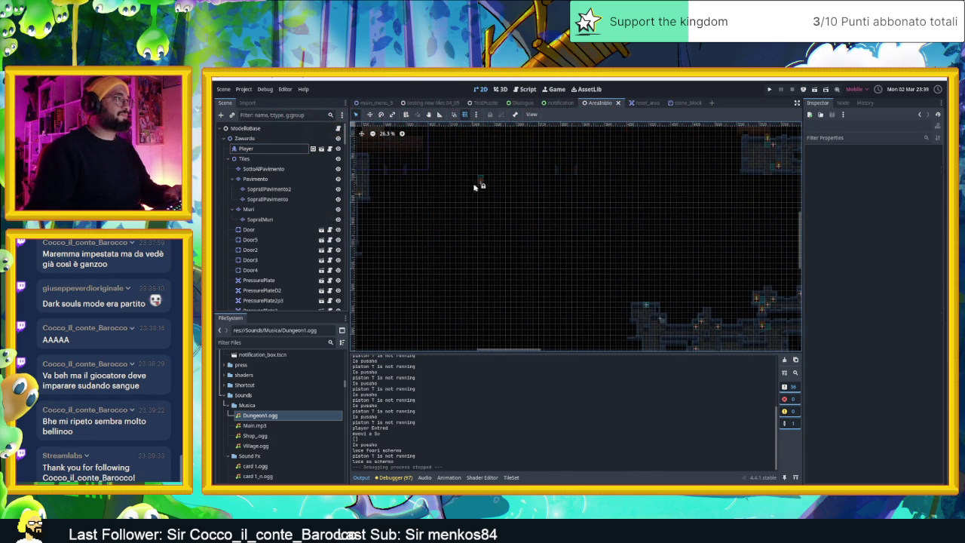
{"action": "scroll", "coordinate": [475, 184], "scroll_direction": "up", "scroll_amount": 7}
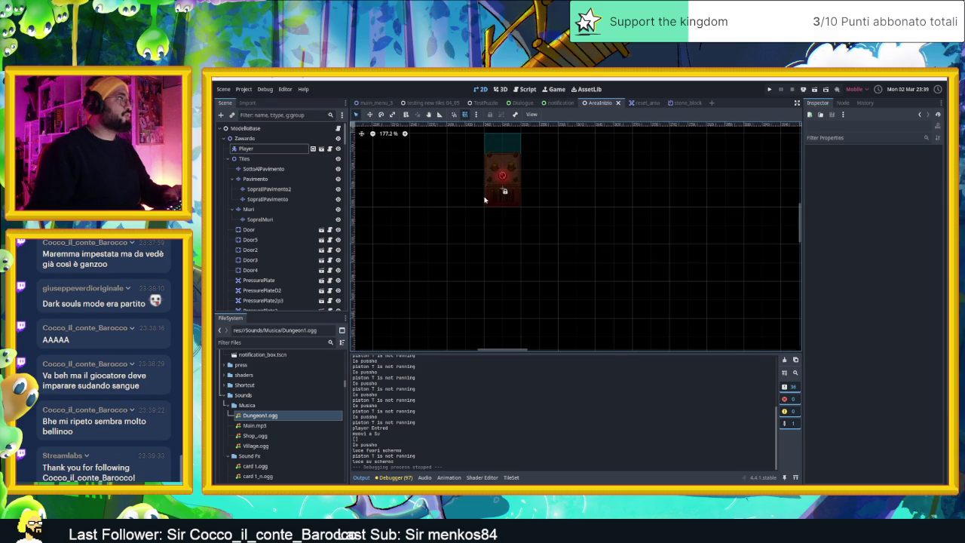
{"action": "scroll", "coordinate": [294, 257], "scroll_direction": "down", "scroll_amount": 10}
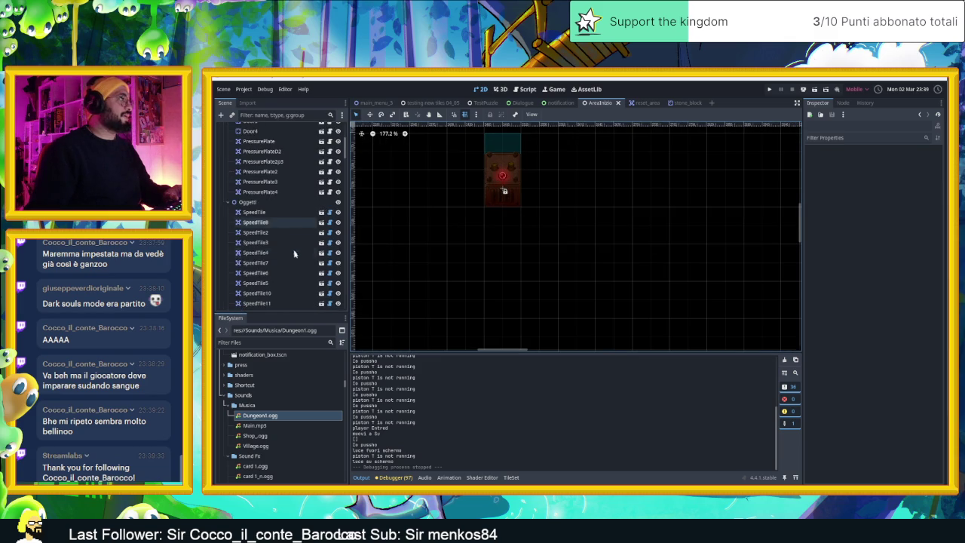
{"action": "scroll", "coordinate": [298, 263], "scroll_direction": "down", "scroll_amount": 5}
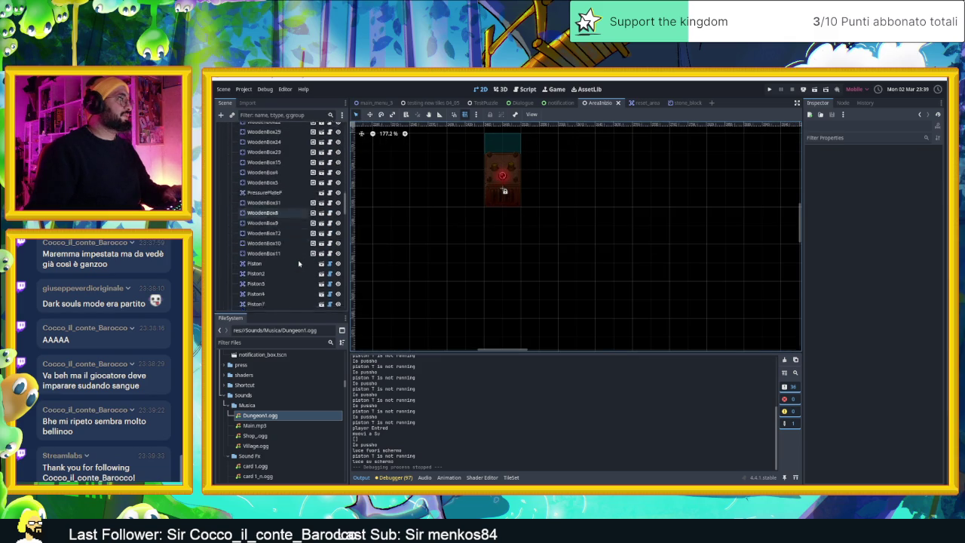
{"action": "scroll", "coordinate": [287, 256], "scroll_direction": "up", "scroll_amount": 2}
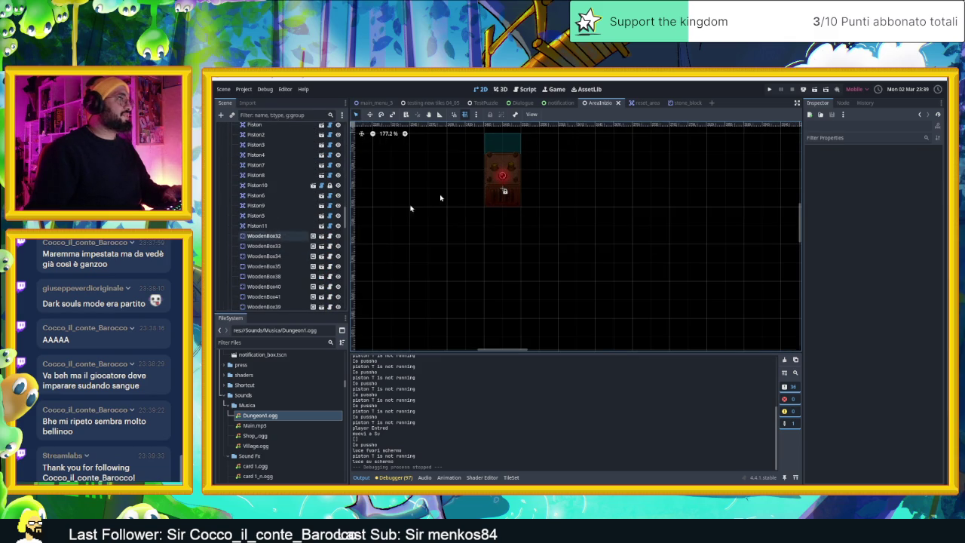
{"action": "left_click", "coordinate": [494, 186]}
- Compare the Inspector settings of Piston11, 7, 3, 2, 4, 8 and 10
{"action": "scroll", "coordinate": [516, 269], "scroll_direction": "up", "scroll_amount": 1}
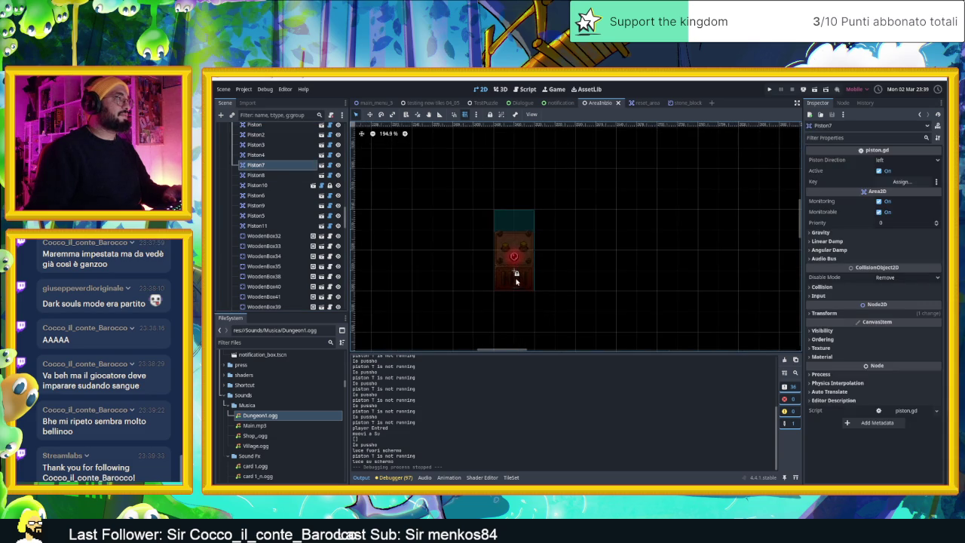
{"action": "left_click", "coordinate": [257, 225]}
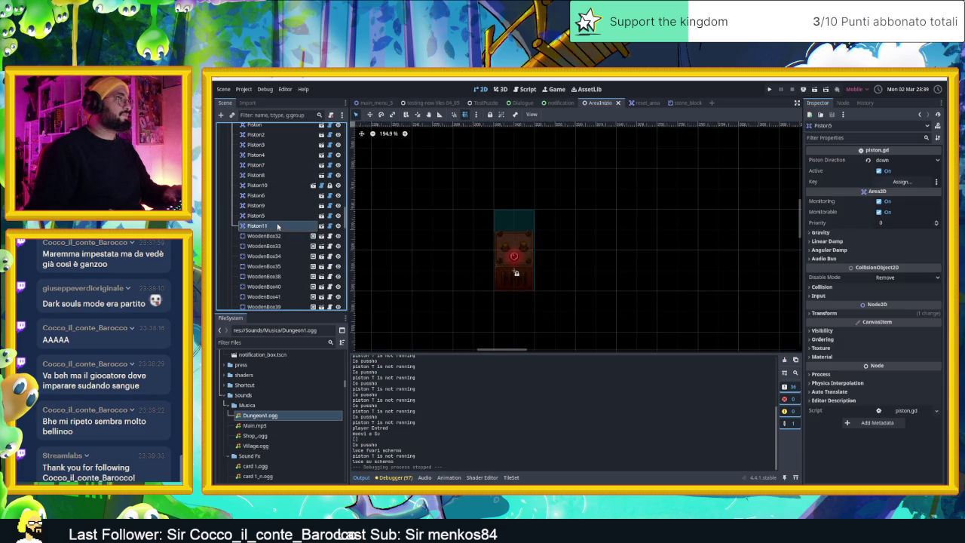
{"action": "left_click", "coordinate": [276, 164]}
{"action": "left_click", "coordinate": [277, 144]}
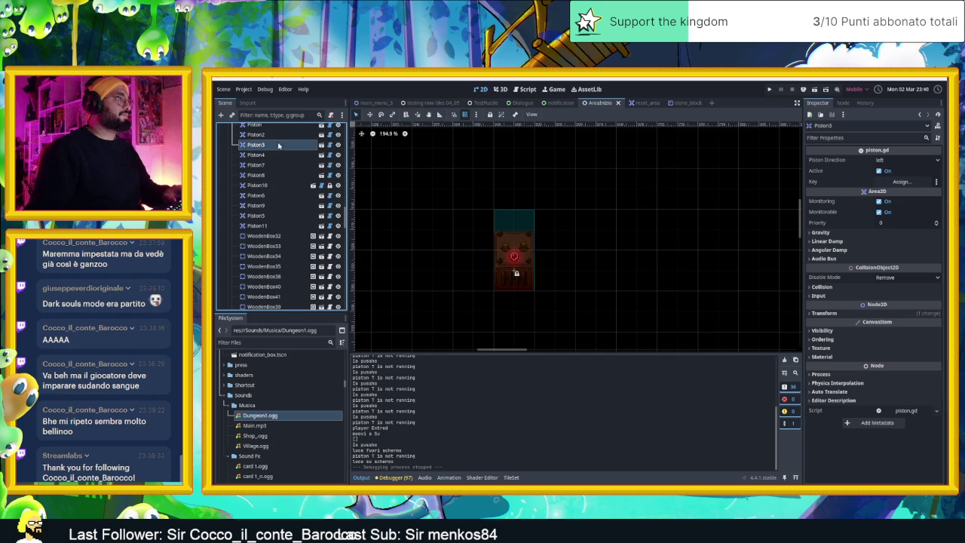
{"action": "scroll", "coordinate": [276, 174], "scroll_direction": "up", "scroll_amount": 3}
{"action": "left_click", "coordinate": [275, 204]}
{"action": "left_click", "coordinate": [277, 224]}
{"action": "left_click", "coordinate": [280, 244]}
{"action": "left_click", "coordinate": [284, 256]}
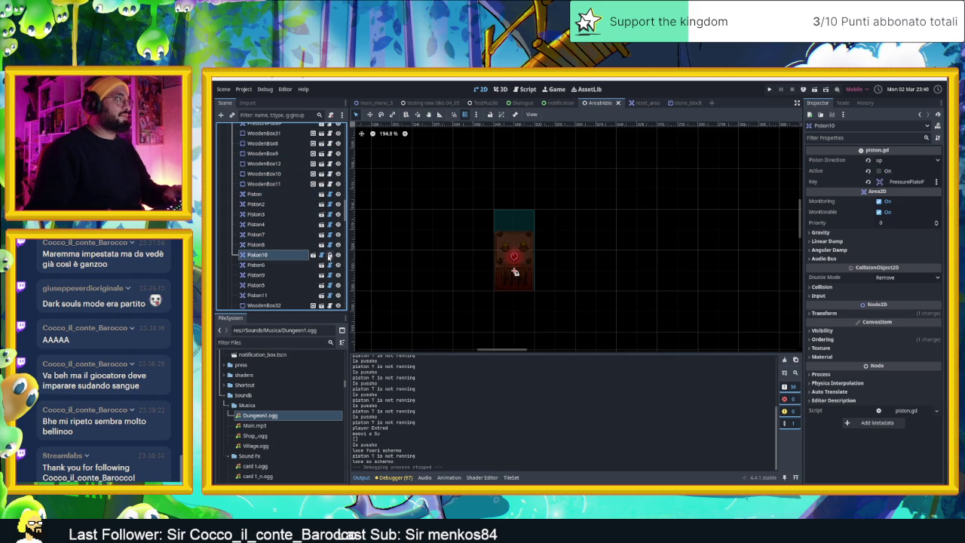
- Unlock Piston10, drag it much further right in the level, and run the game
{"action": "left_click", "coordinate": [329, 256]}
{"action": "left_click_drag", "start_coordinate": [513, 267], "coordinate": [631, 269]}
{"action": "scroll", "coordinate": [631, 269], "scroll_direction": "down", "scroll_amount": 5}
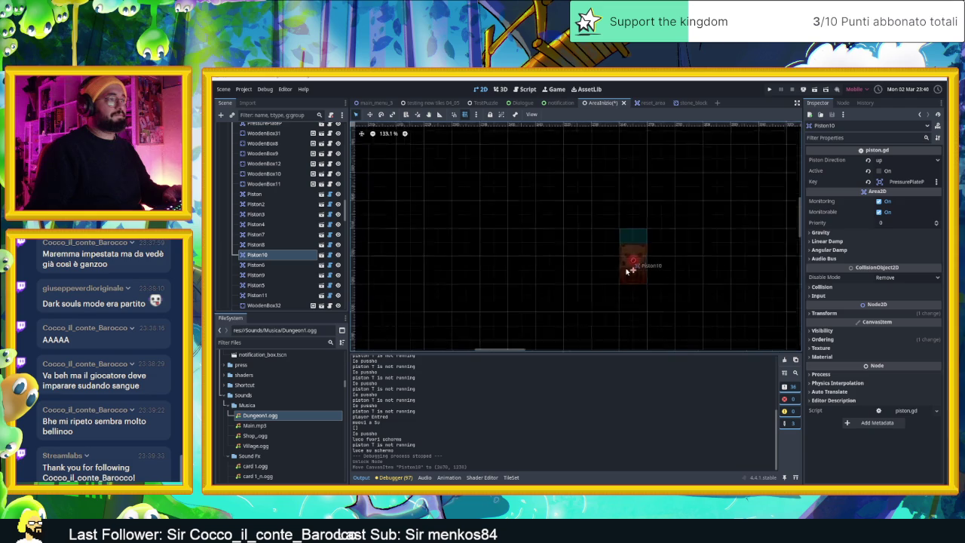
{"action": "mouse_move", "coordinate": [465, 192]}
{"action": "left_mouse_down"}
{"action": "mouse_move", "coordinate": [834, 213]}
{"action": "mouse_move", "coordinate": [784, 200]}
{"action": "left_mouse_up"}
{"action": "scroll", "coordinate": [492, 221], "scroll_direction": "down", "scroll_amount": 3}
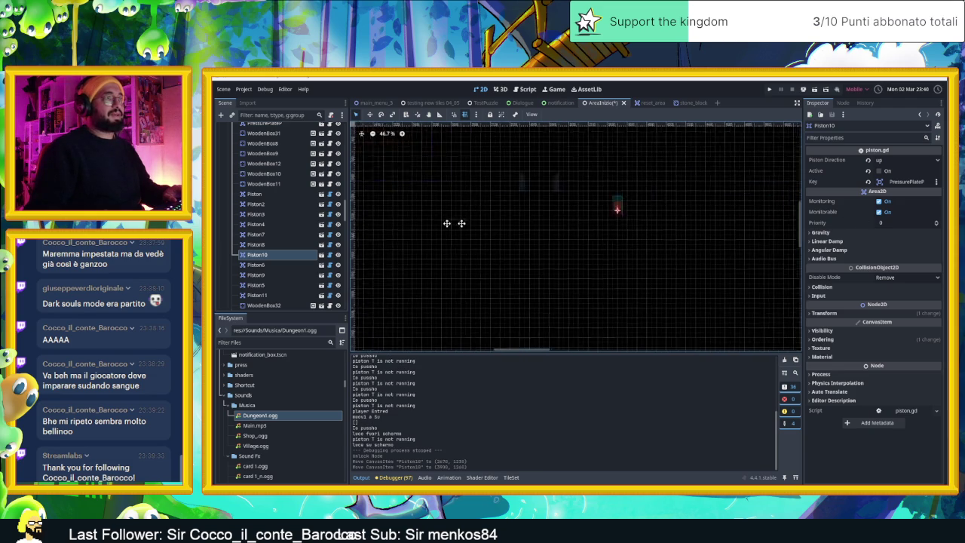
{"action": "mouse_move", "coordinate": [562, 207]}
{"action": "left_mouse_down"}
{"action": "mouse_move", "coordinate": [675, 194]}
{"action": "mouse_move", "coordinate": [730, 226]}
{"action": "mouse_move", "coordinate": [522, 259]}
{"action": "mouse_move", "coordinate": [634, 219]}
{"action": "left_mouse_up"}
{"action": "scroll", "coordinate": [650, 259], "scroll_direction": "down", "scroll_amount": 4}
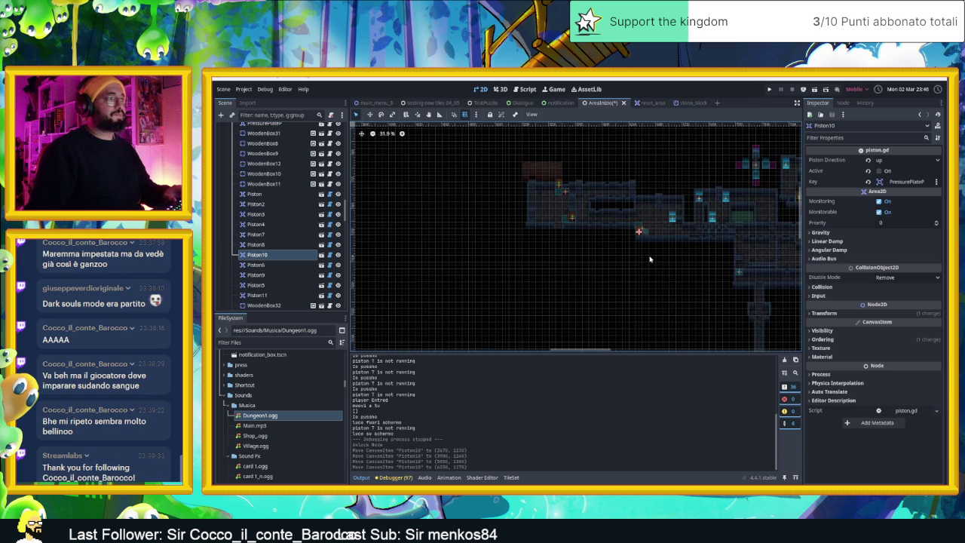
{"action": "left_click", "coordinate": [815, 89]}
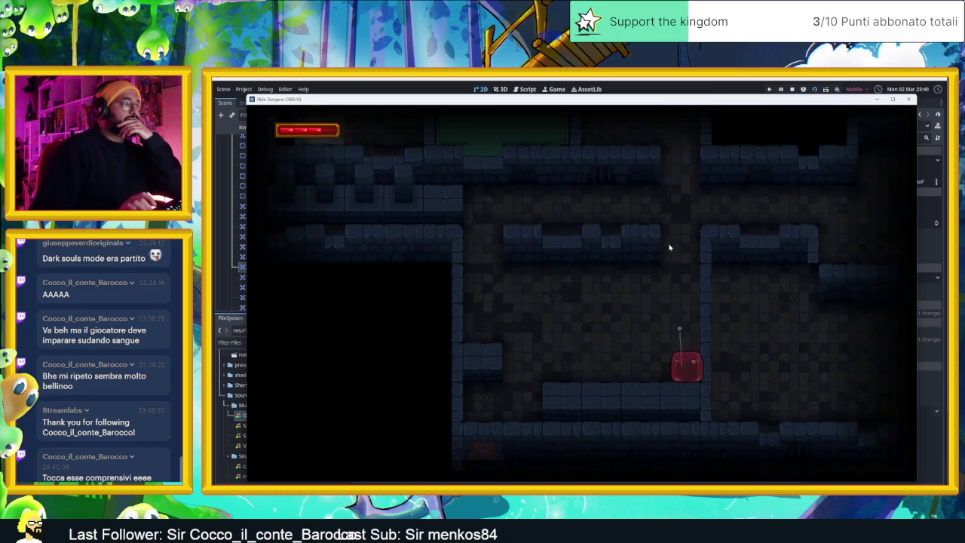
- Slide the slime toward the chest, onto the left ice block and into the next area
{"action": "key", "text": "Up"}
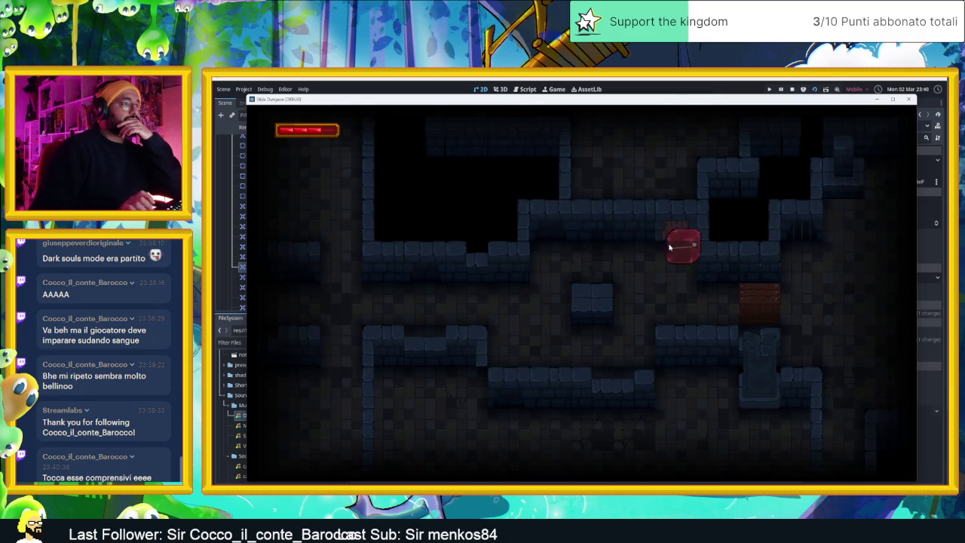
{"action": "key", "text": "Right"}
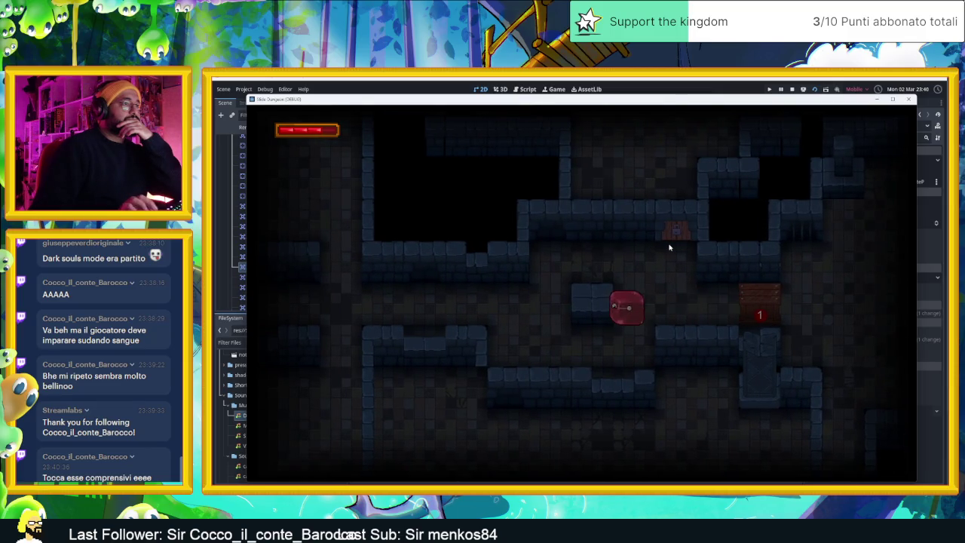
{"action": "key", "text": "Up"}
{"action": "key", "text": "Right"}
{"action": "key", "text": "Up"}
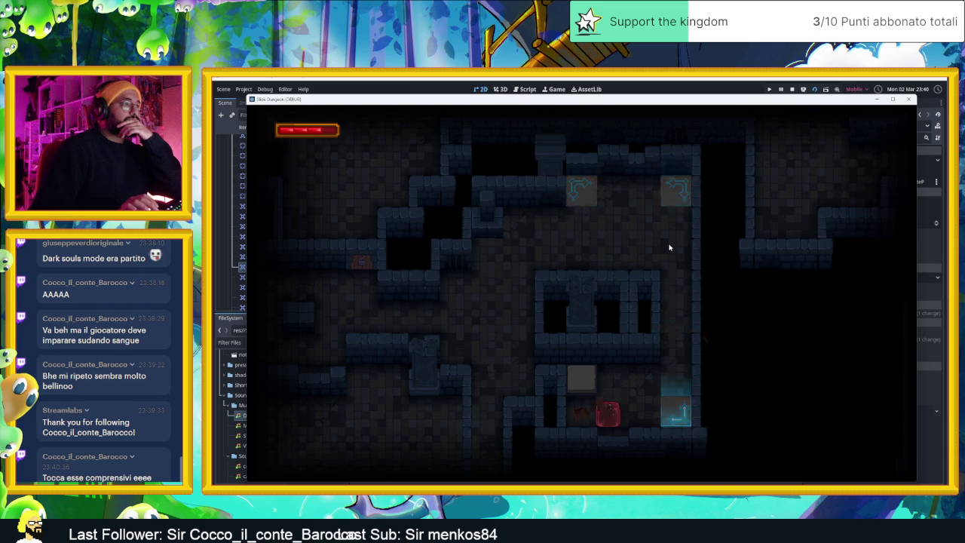
{"action": "key", "text": "Left"}
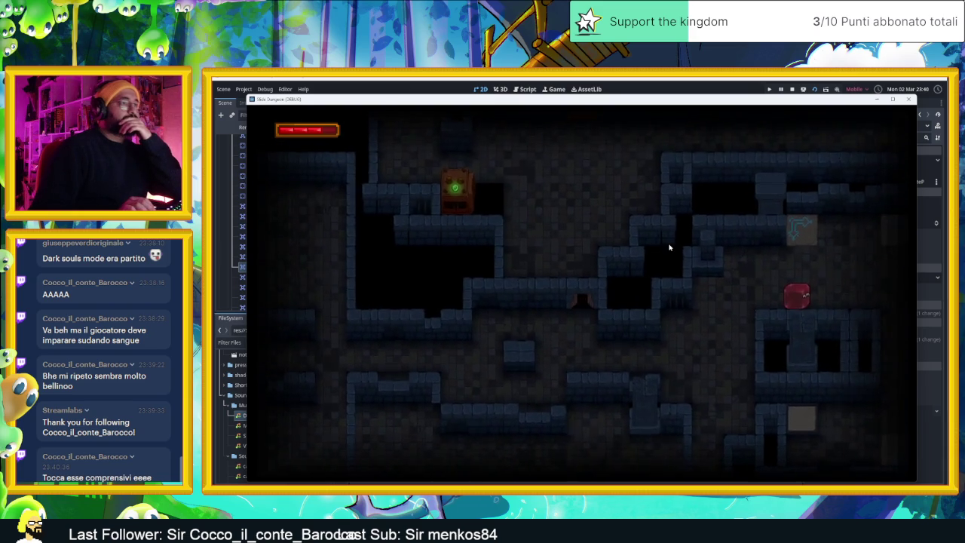
- Slide the slime down the corridor, up through the rooms and along the corridor floor
{"action": "key", "text": "Left"}
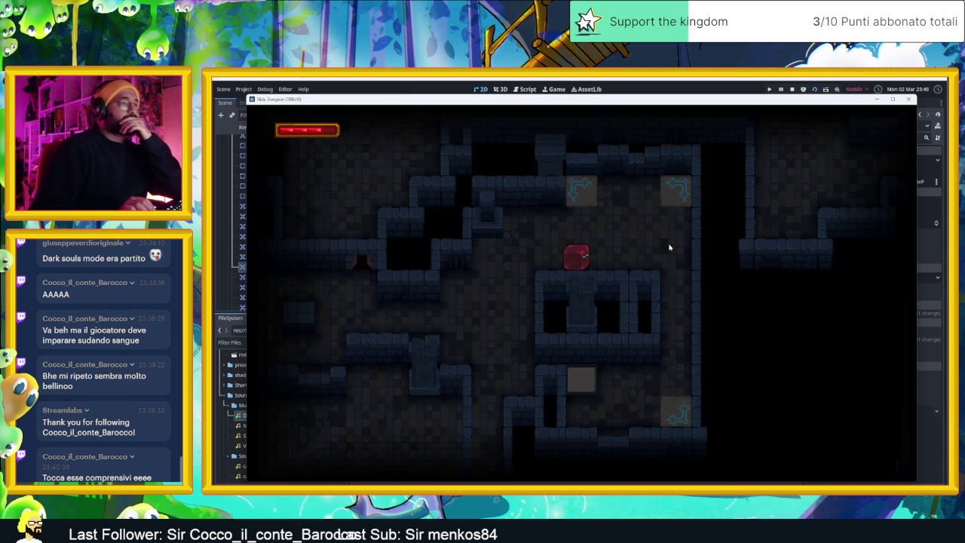
{"action": "key", "text": "Down"}
{"action": "key", "text": "Left"}
{"action": "key", "text": "Up"}
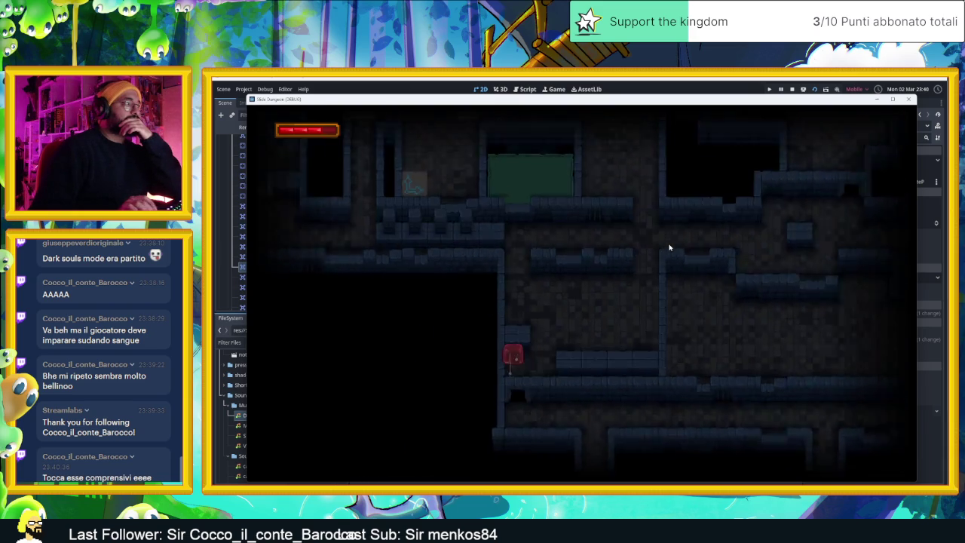
{"action": "key", "text": "Down"}
{"action": "key", "text": "Right"}
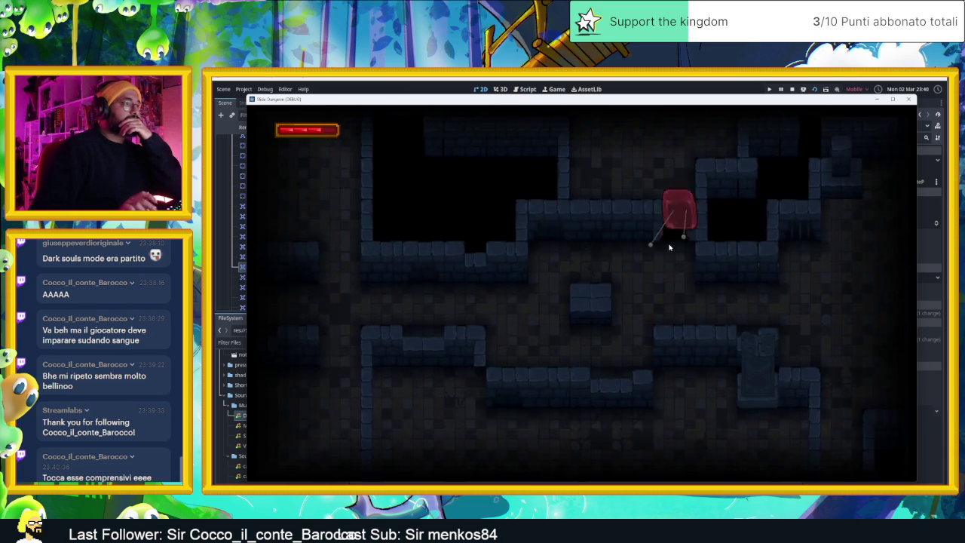
{"action": "key", "text": "Left"}
{"action": "key", "text": "Right"}
{"action": "key", "text": "Left"}
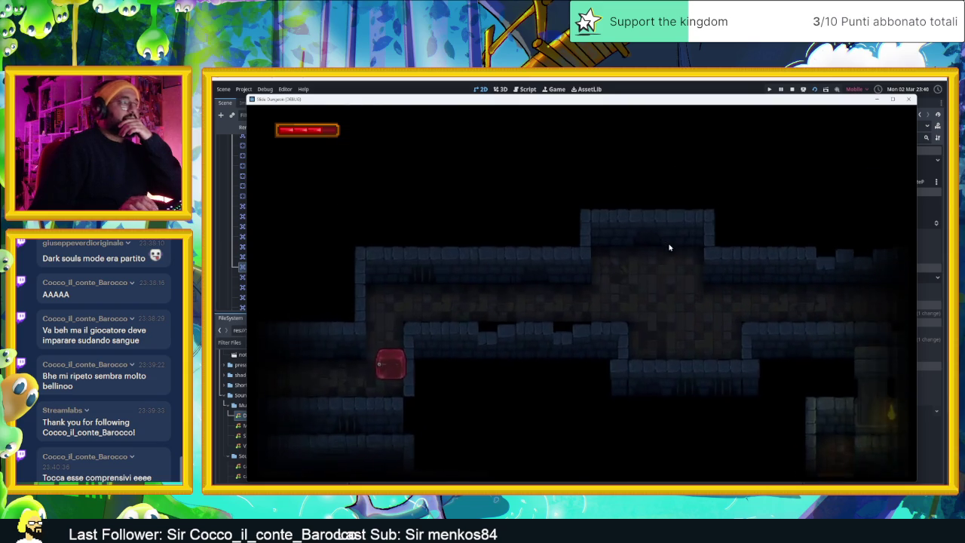
{"action": "key", "text": "Right"}
{"action": "key", "text": "Up"}
{"action": "key", "text": "Down"}
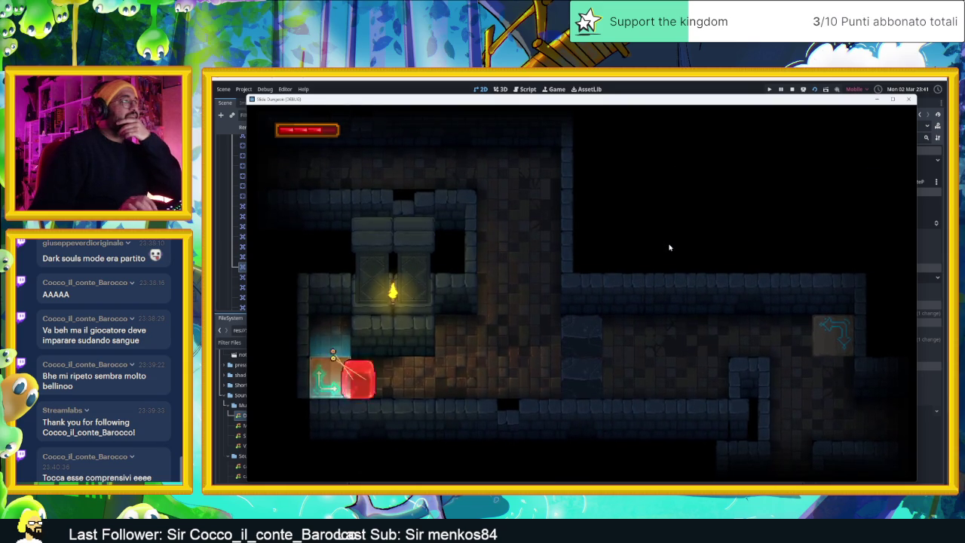
{"action": "key", "text": "Right"}
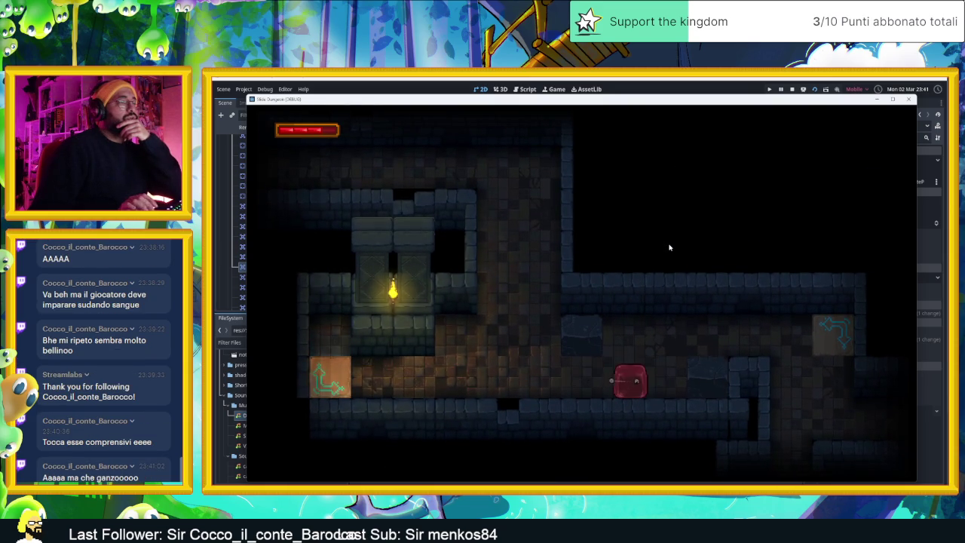
- Ride the blue warp tile into the room and push the crate marked 2 around
{"action": "key", "text": "Right"}
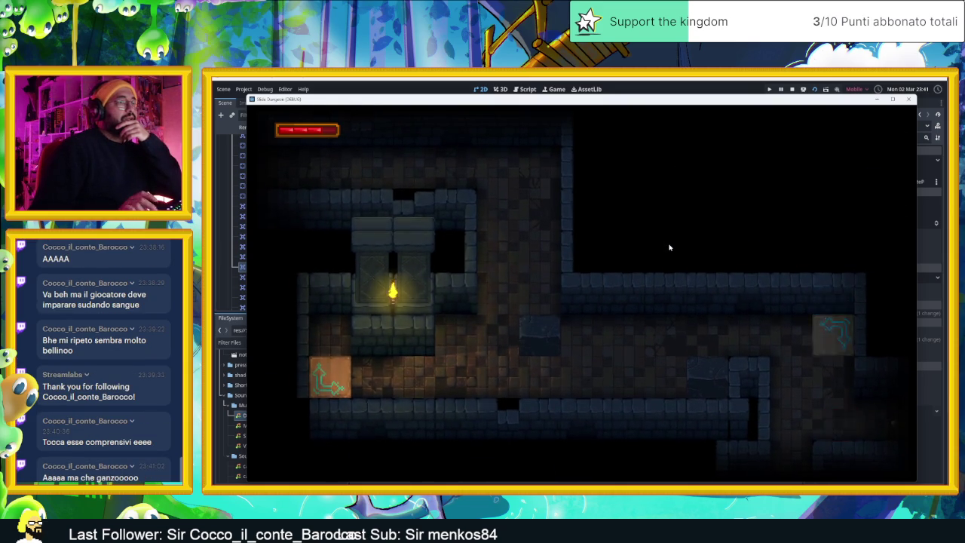
{"action": "key", "text": "Right"}
{"action": "key", "text": "Up"}
{"action": "key", "text": "Left"}
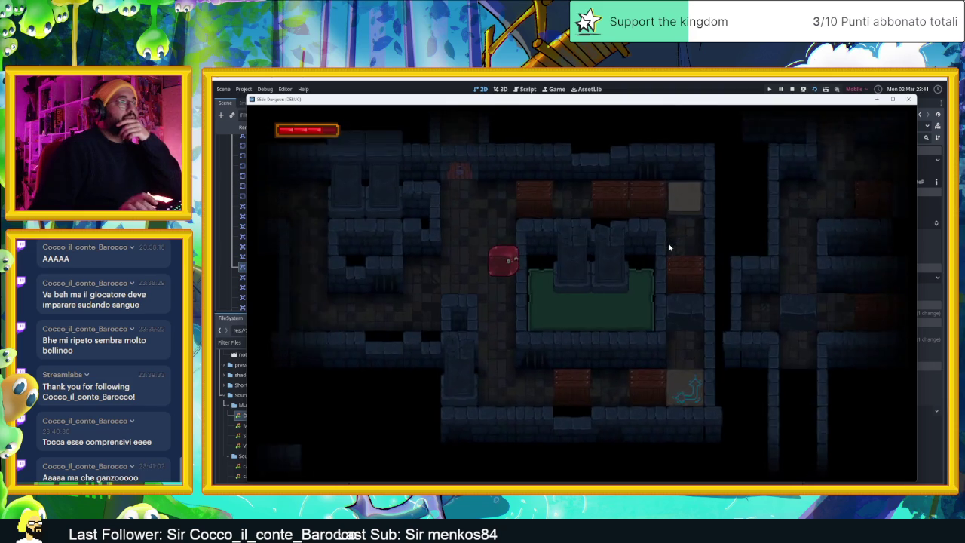
{"action": "key", "text": "Up"}
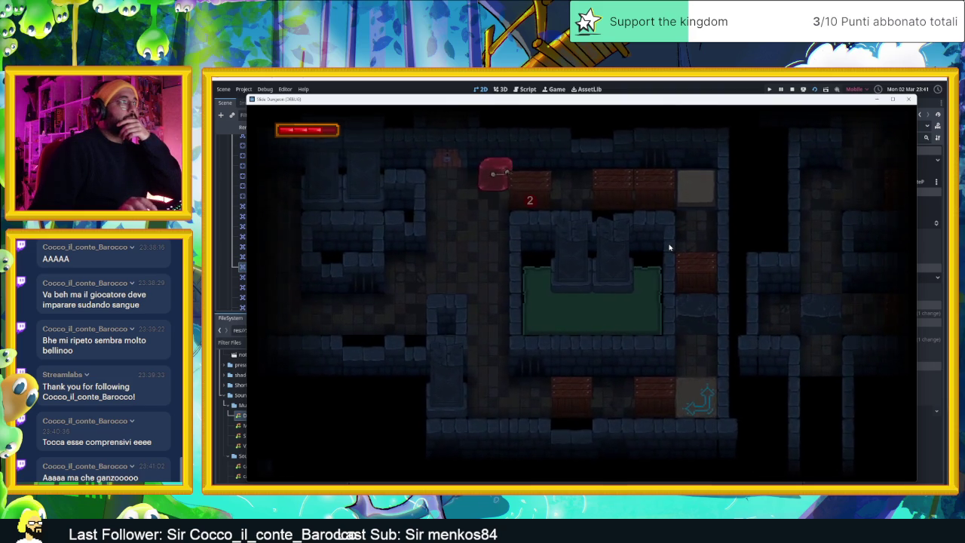
{"action": "key", "text": "Left"}
{"action": "key", "text": "Right"}
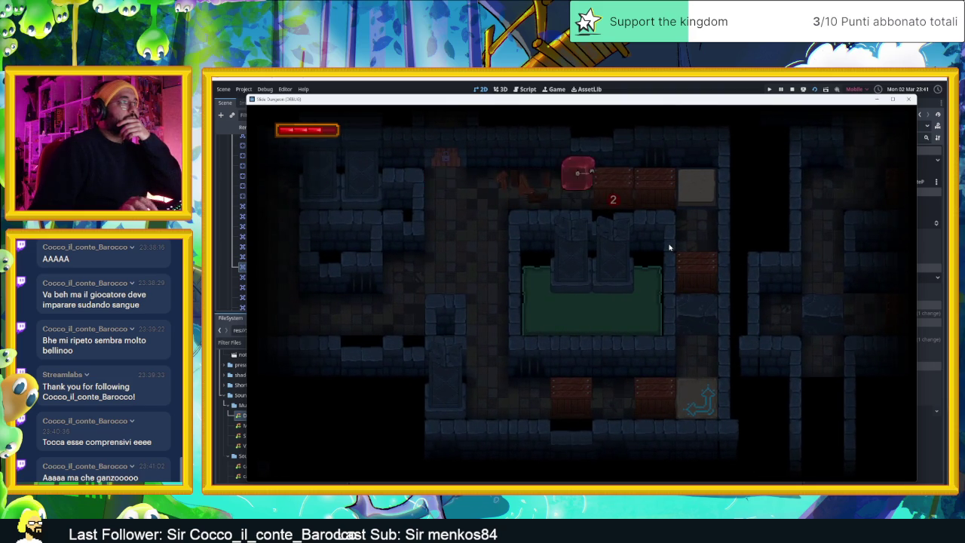
{"action": "key", "text": "Left"}
{"action": "key", "text": "Right"}
{"action": "key", "text": "Right"}
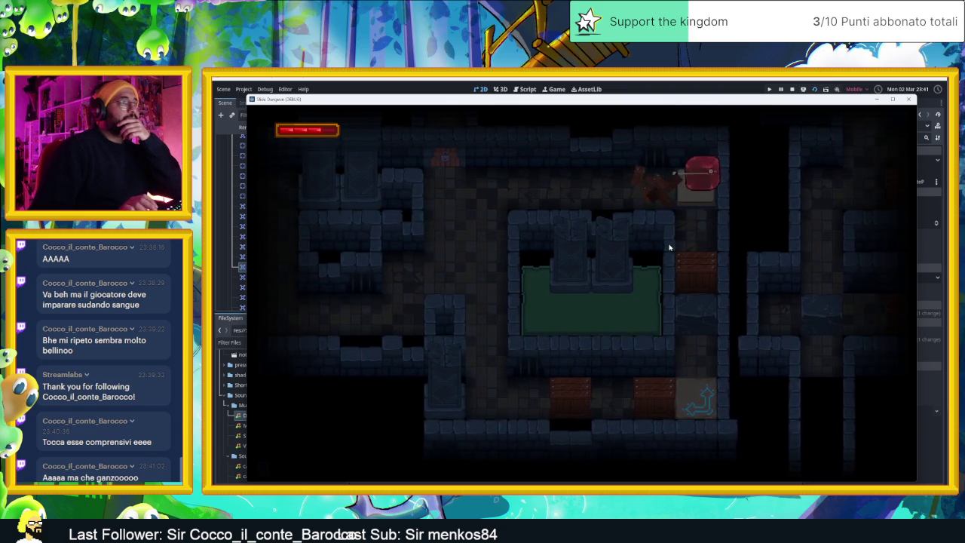
{"action": "key", "text": "Down"}
{"action": "key", "text": "Down"}
{"action": "key", "text": "Up"}
{"action": "key", "text": "Left"}
{"action": "key", "text": "Down"}
{"action": "key", "text": "Down"}
{"action": "key", "text": "Right"}
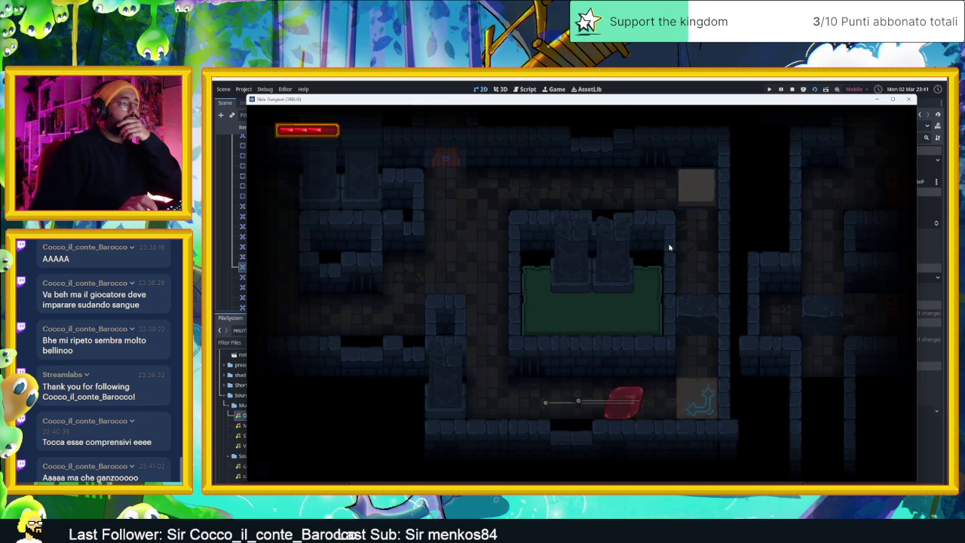
- Slide the slime up to the crates, smash them and pass through the portal
{"action": "key", "text": "Left"}
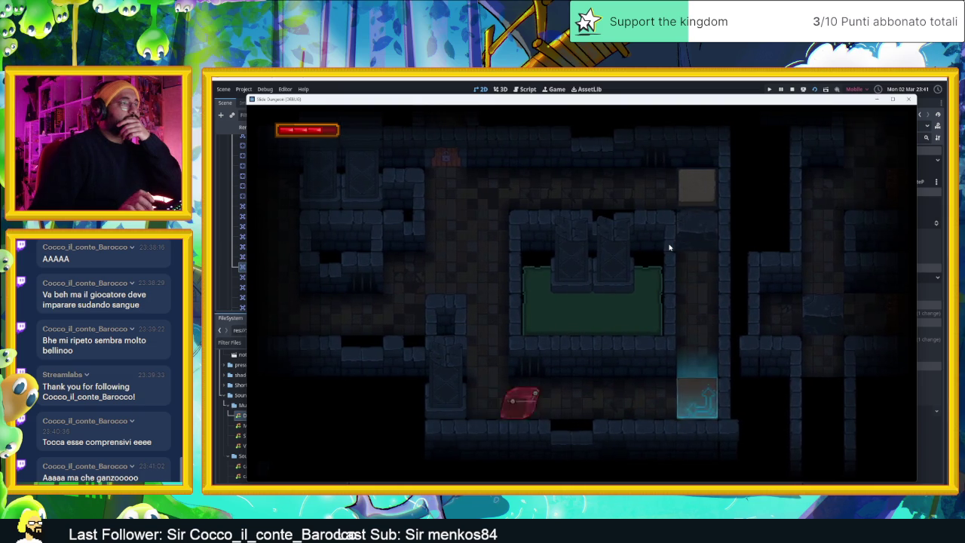
{"action": "key", "text": "Right"}
{"action": "key", "text": "Up"}
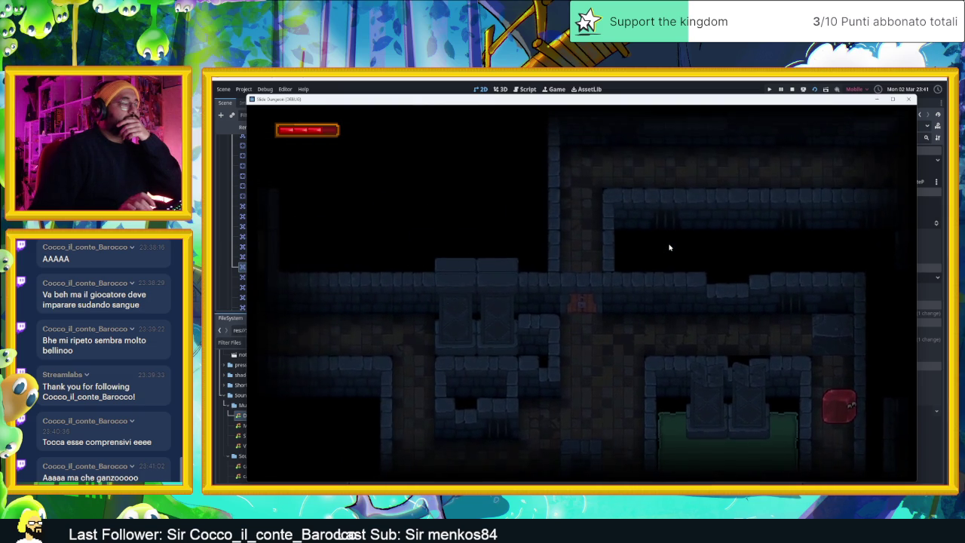
{"action": "key", "text": "Down"}
{"action": "key", "text": "Up"}
{"action": "key", "text": "Left"}
{"action": "key", "text": "Right"}
{"action": "key", "text": "Up"}
{"action": "key", "text": "Left"}
{"action": "key", "text": "Right"}
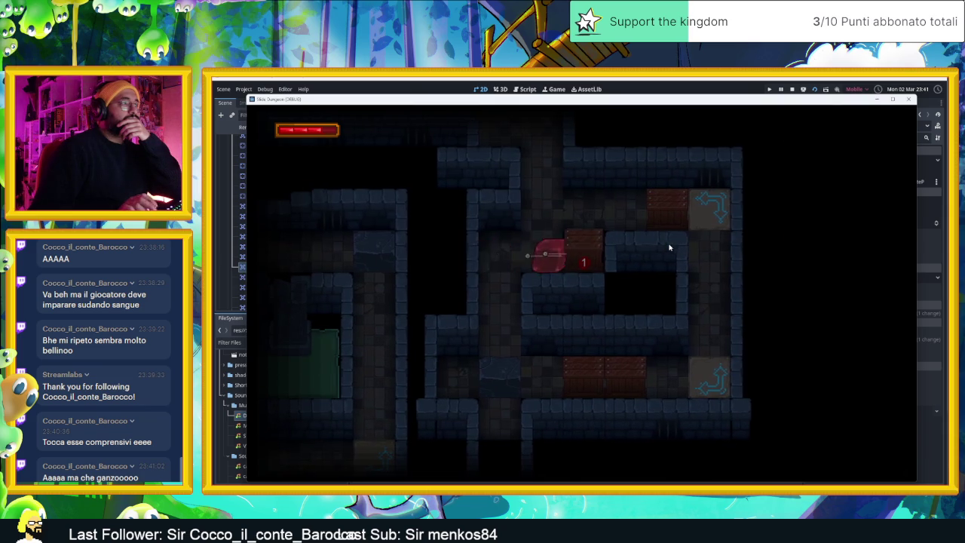
{"action": "key", "text": "Up"}
{"action": "key", "text": "Right"}
{"action": "key", "text": "Right"}
{"action": "key", "text": "Down"}
{"action": "key", "text": "Left"}
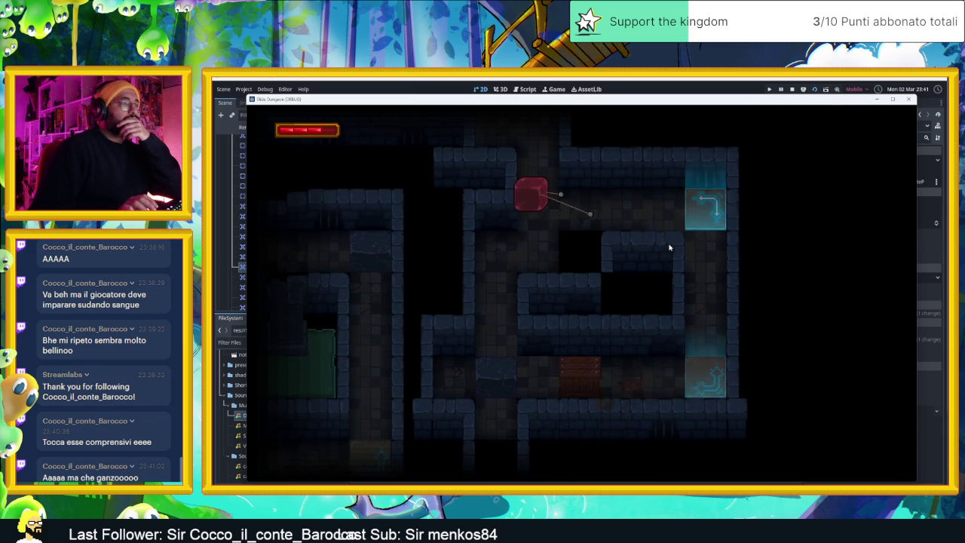
{"action": "key", "text": "Right"}
{"action": "key", "text": "Right"}
{"action": "key", "text": "Right"}
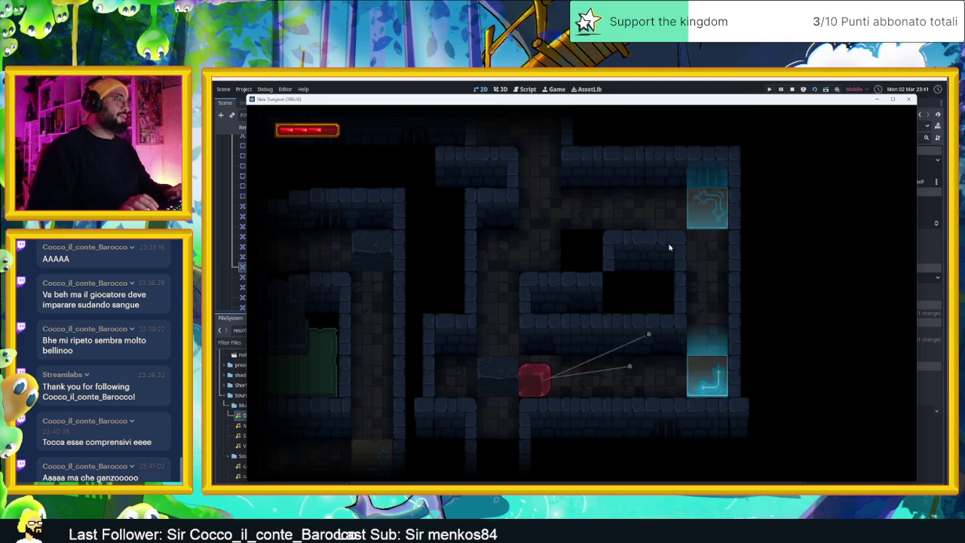
- Open the inventory, browse the cards to Heart and equip it in the first slot
{"action": "key", "text": "i"}
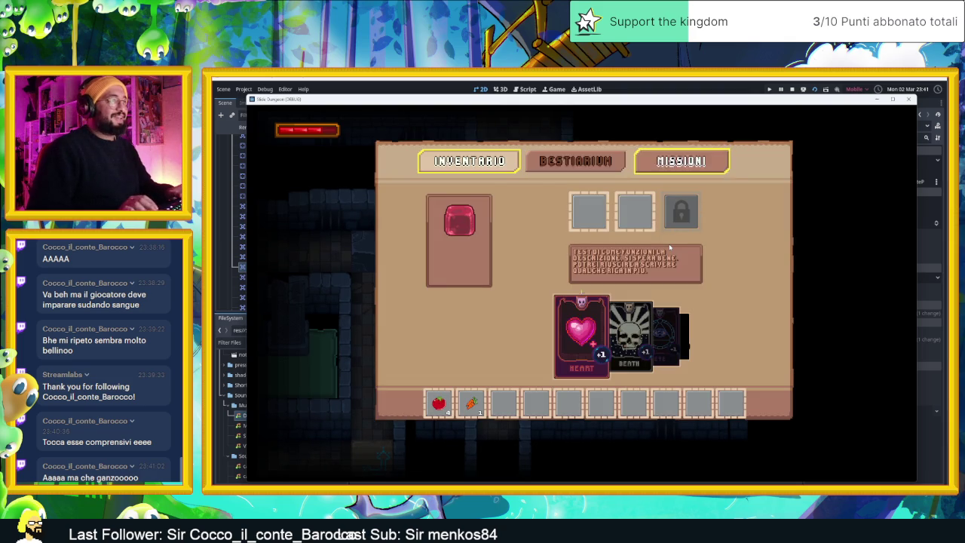
{"action": "key", "text": "Right"}
{"action": "key", "text": "Right"}
{"action": "key", "text": "Right"}
{"action": "key", "text": "Right"}
{"action": "key", "text": "Left"}
{"action": "key", "text": "Right"}
{"action": "key", "text": "Right"}
{"action": "key", "text": "Left"}
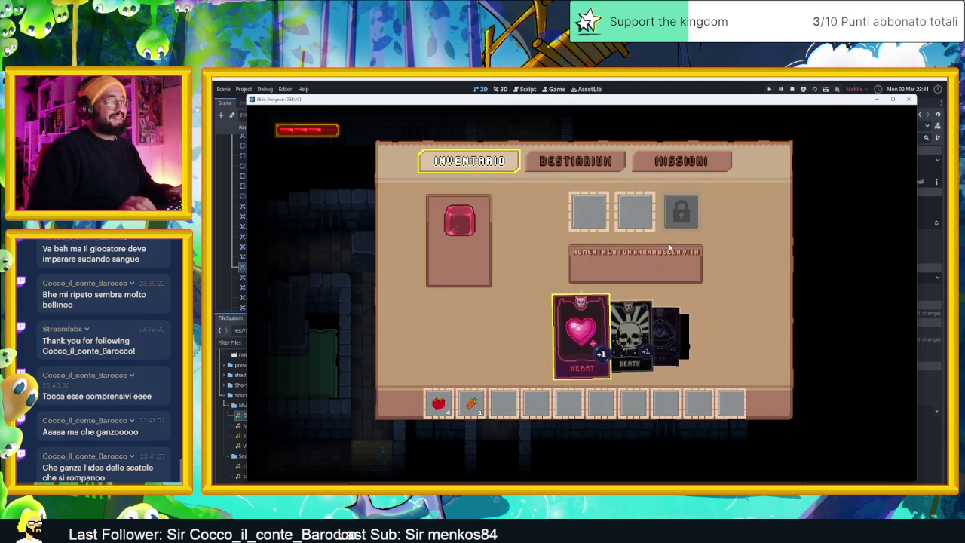
{"action": "key", "text": "Return"}
{"action": "key", "text": "Return"}
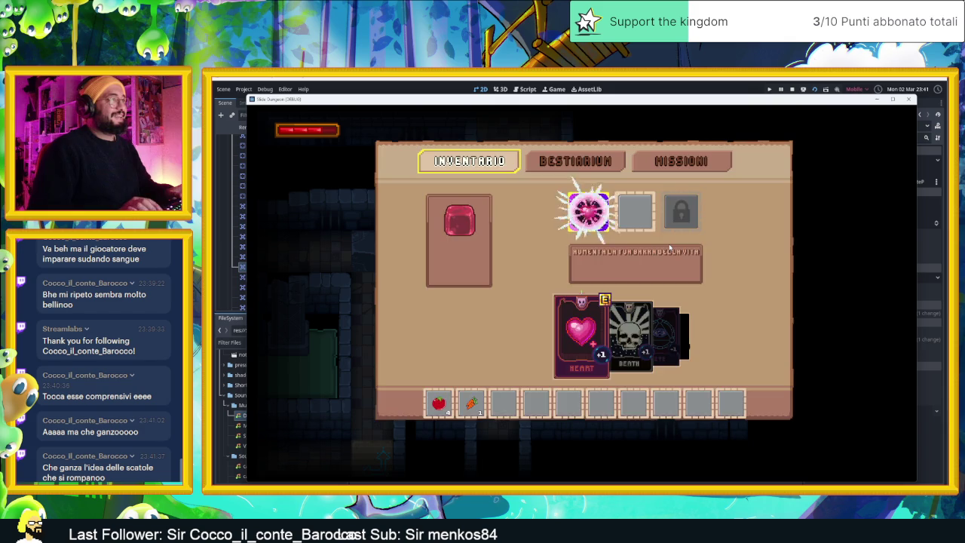
- Close the inventory and steer the slime via arrow tiles, breaking crates, into the first exit
{"action": "key", "text": "i"}
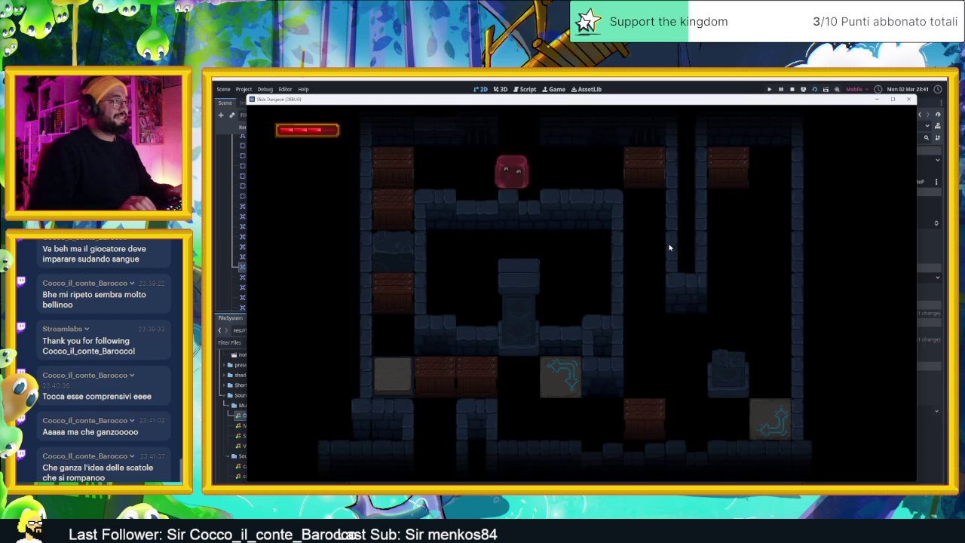
{"action": "key", "text": "Right"}
{"action": "key", "text": "Up"}
{"action": "key", "text": "Down"}
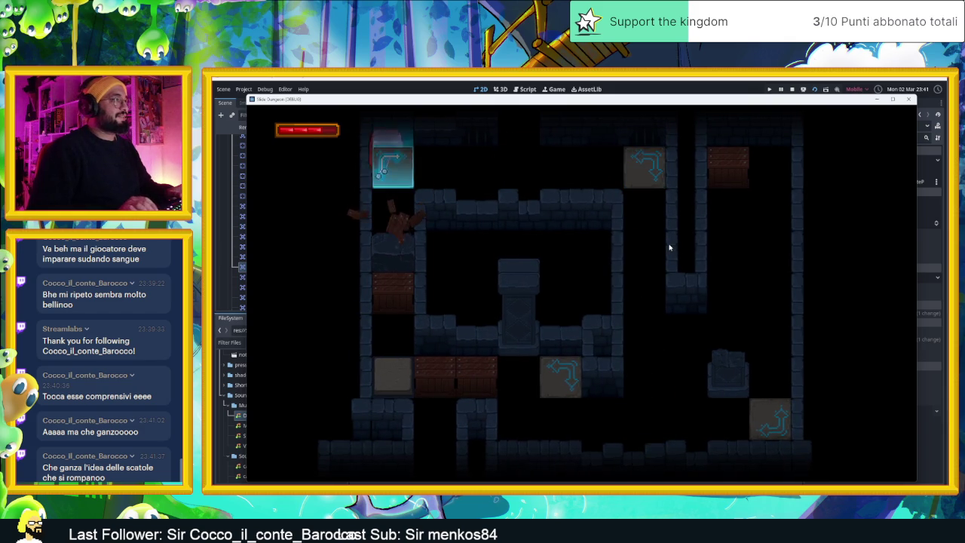
{"action": "key", "text": "Up"}
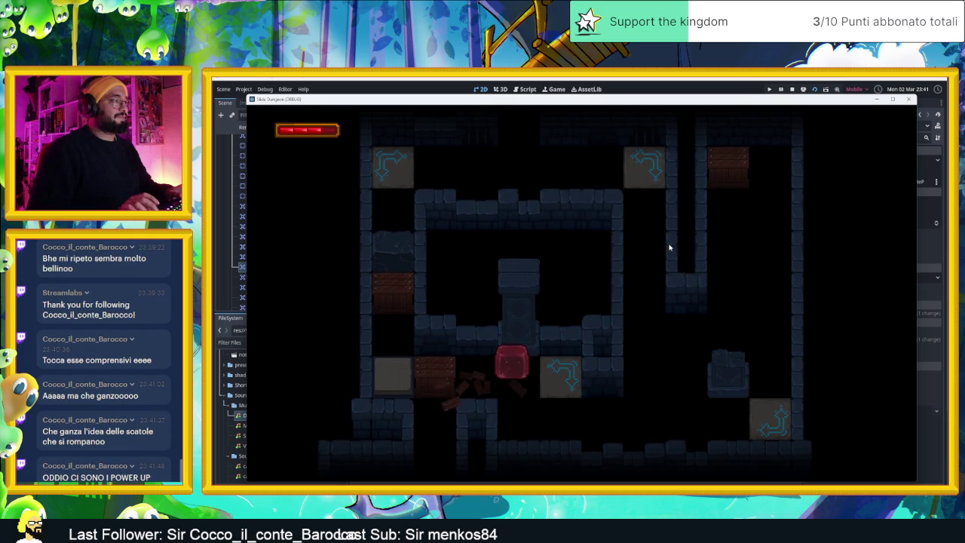
{"action": "key", "text": "Up"}
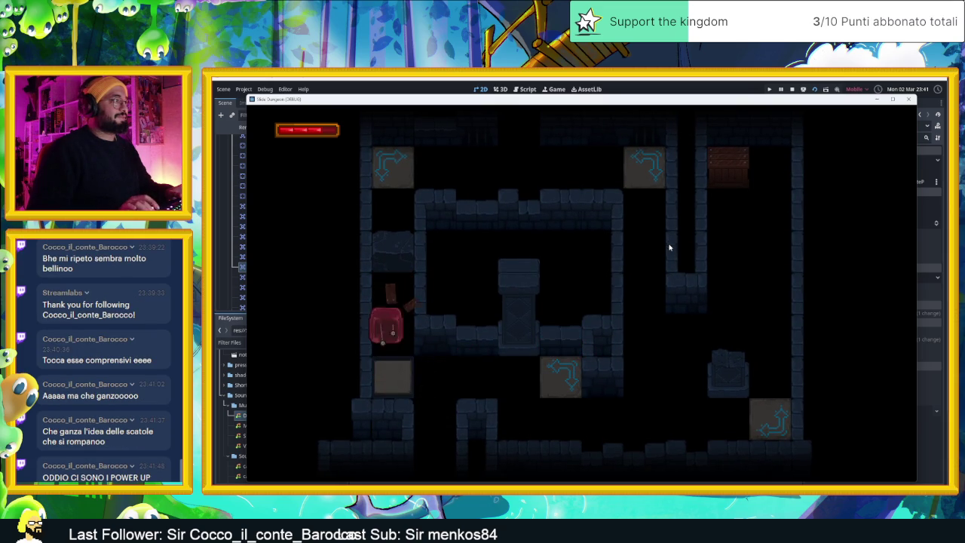
{"action": "key", "text": "Right"}
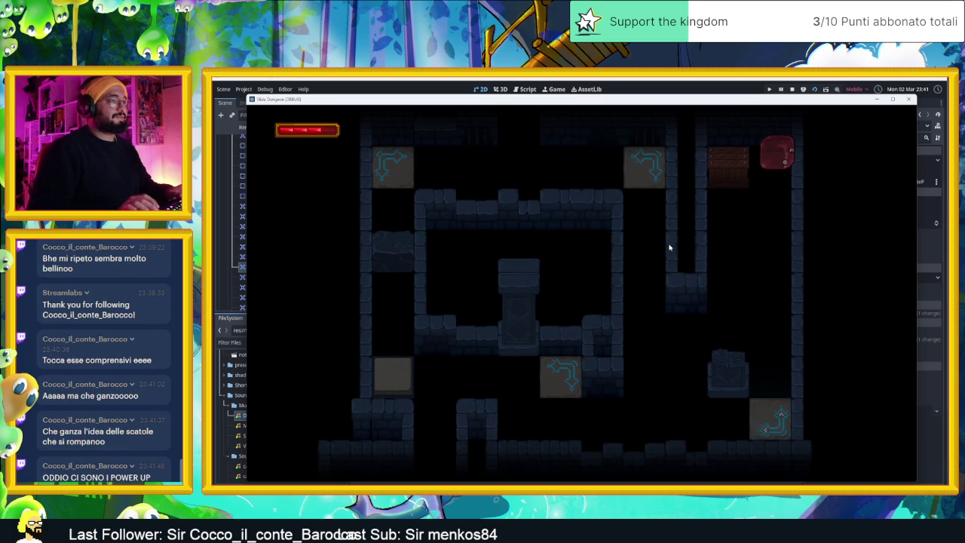
{"action": "key", "text": "Down"}
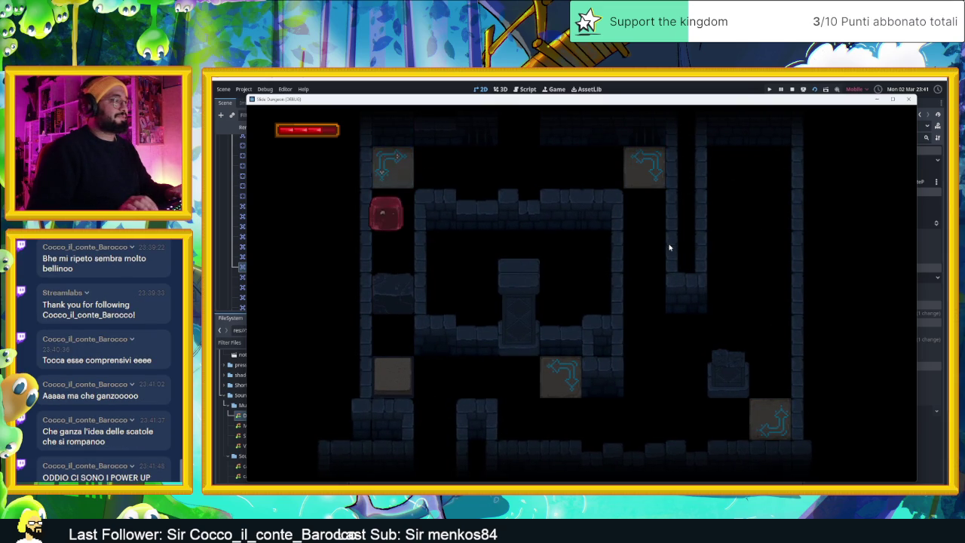
{"action": "key", "text": "Left"}
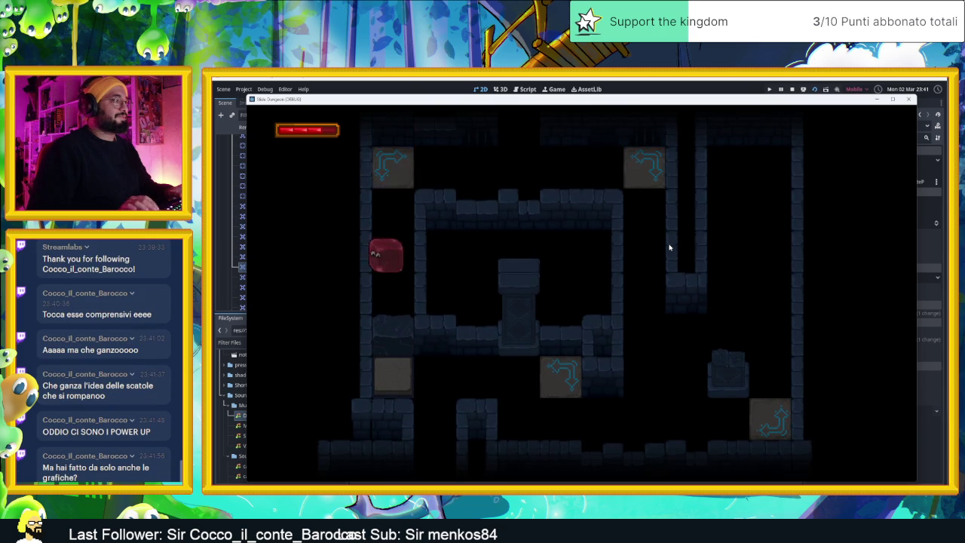
{"action": "key", "text": "Up"}
{"action": "key", "text": "Down"}
{"action": "key", "text": "Left"}
{"action": "key", "text": "Up"}
{"action": "key", "text": "Left"}
{"action": "key", "text": "Down"}
- Clear the next level by smashing the 2 crate and sliding down into the exit
{"action": "key", "text": "Left"}
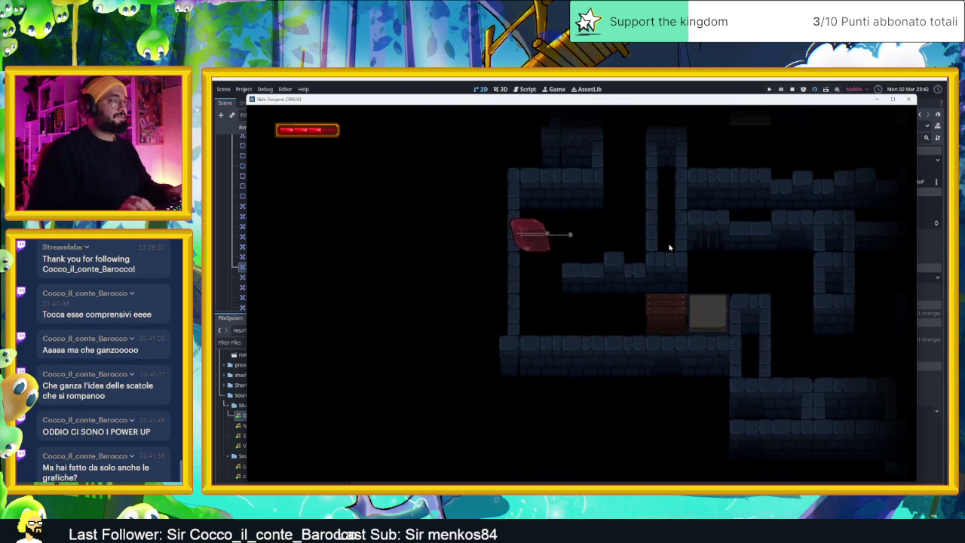
{"action": "key", "text": "Down"}
{"action": "key", "text": "Right"}
{"action": "key", "text": "Left"}
{"action": "key", "text": "Right"}
{"action": "key", "text": "Left"}
{"action": "key", "text": "Right"}
{"action": "key", "text": "Up"}
{"action": "key", "text": "Right"}
{"action": "key", "text": "Down"}
- Guide the slime through the following levels, bouncing off the blue arrow tiles to each exit
{"action": "key", "text": "Right"}
{"action": "key", "text": "Down"}
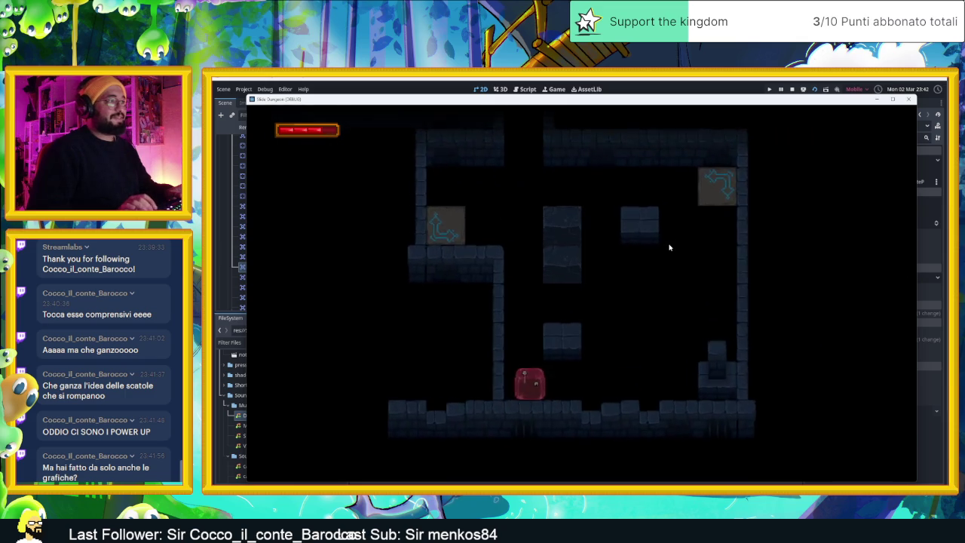
{"action": "key", "text": "Right"}
{"action": "key", "text": "Up"}
{"action": "key", "text": "Up"}
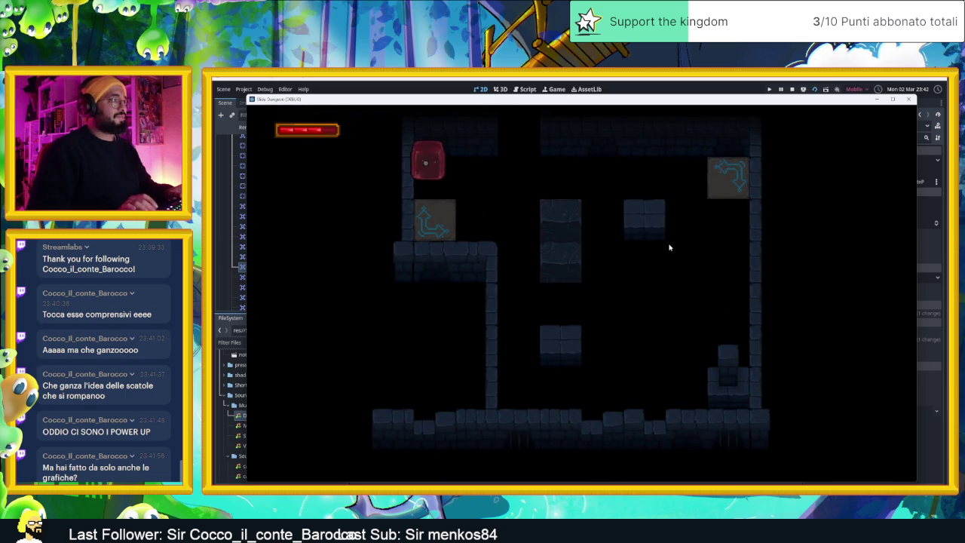
{"action": "key", "text": "Down"}
{"action": "key", "text": "Right"}
{"action": "key", "text": "Up"}
{"action": "key", "text": "Right"}
{"action": "key", "text": "Left"}
{"action": "key", "text": "Down"}
{"action": "key", "text": "Left"}
{"action": "key", "text": "Up"}
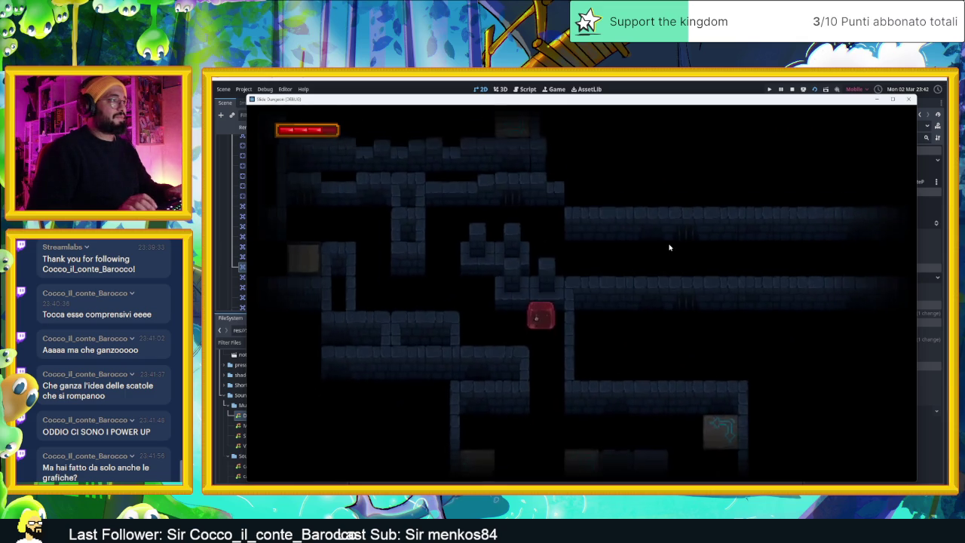
{"action": "key", "text": "Right"}
{"action": "key", "text": "Up"}
{"action": "key", "text": "Left"}
{"action": "key", "text": "Down"}
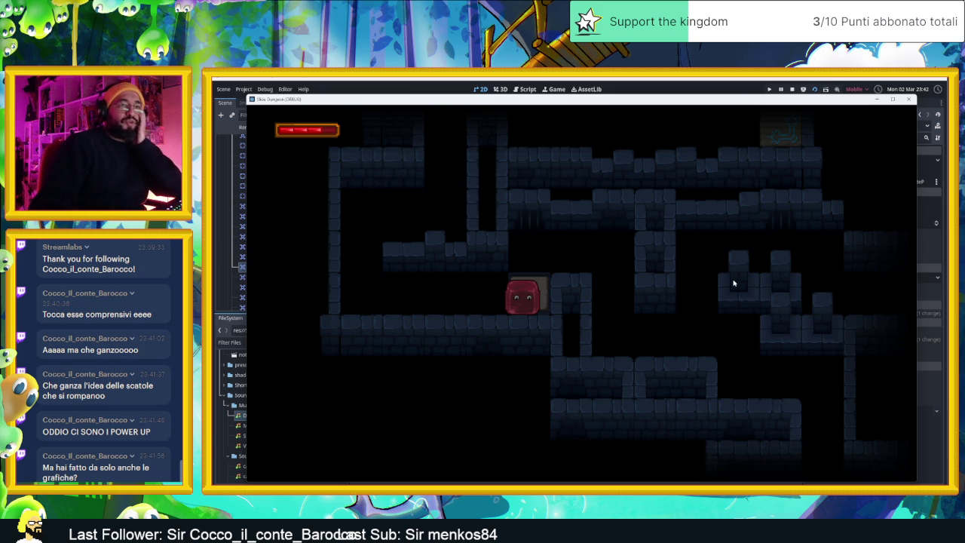
{"action": "left_click", "coordinate": [905, 107]}
{"action": "scroll", "coordinate": [573, 271], "scroll_direction": "down", "scroll_amount": 5}
{"action": "scroll", "coordinate": [520, 290], "scroll_direction": "up", "scroll_amount": 5}
{"action": "scroll", "coordinate": [663, 246], "scroll_direction": "up", "scroll_amount": 2}
{"action": "scroll", "coordinate": [637, 279], "scroll_direction": "up", "scroll_amount": 2}
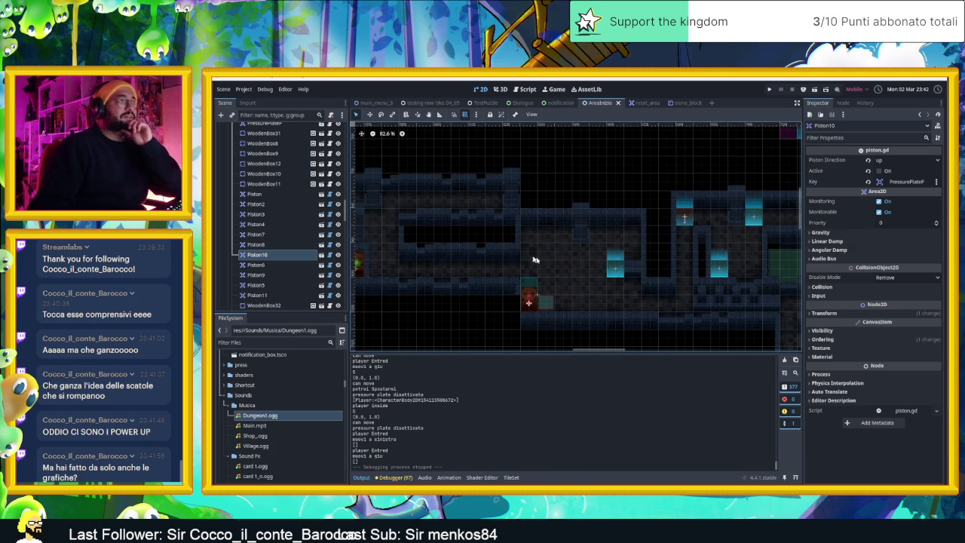
{"action": "scroll", "coordinate": [660, 262], "scroll_direction": "down", "scroll_amount": 2}
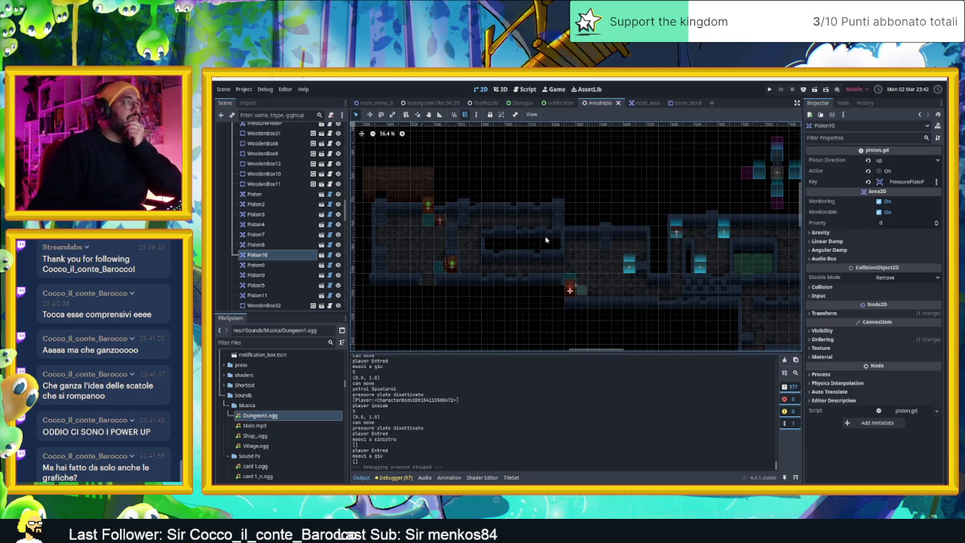
{"action": "scroll", "coordinate": [546, 240], "scroll_direction": "up", "scroll_amount": 3}
{"action": "scroll", "coordinate": [633, 276], "scroll_direction": "down", "scroll_amount": 2}
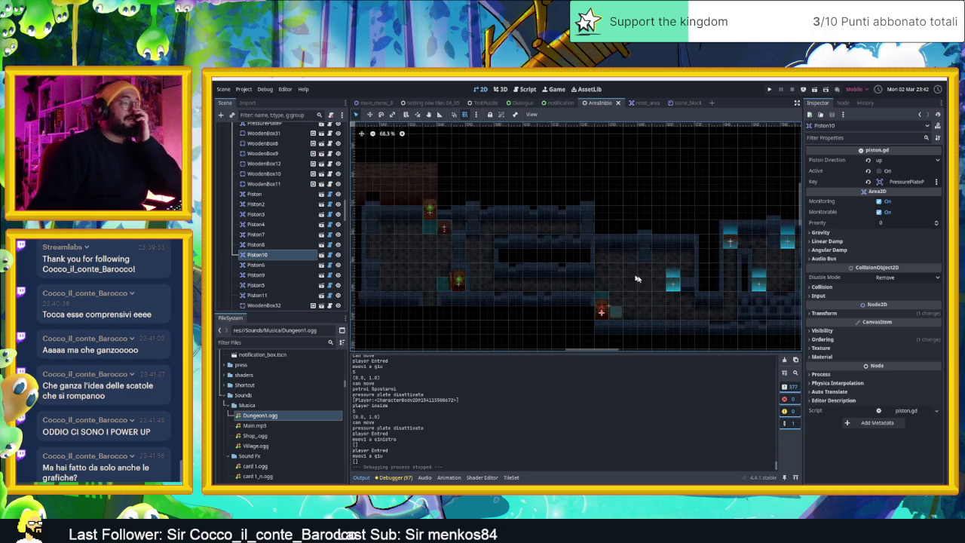
{"action": "scroll", "coordinate": [606, 279], "scroll_direction": "up", "scroll_amount": 3}
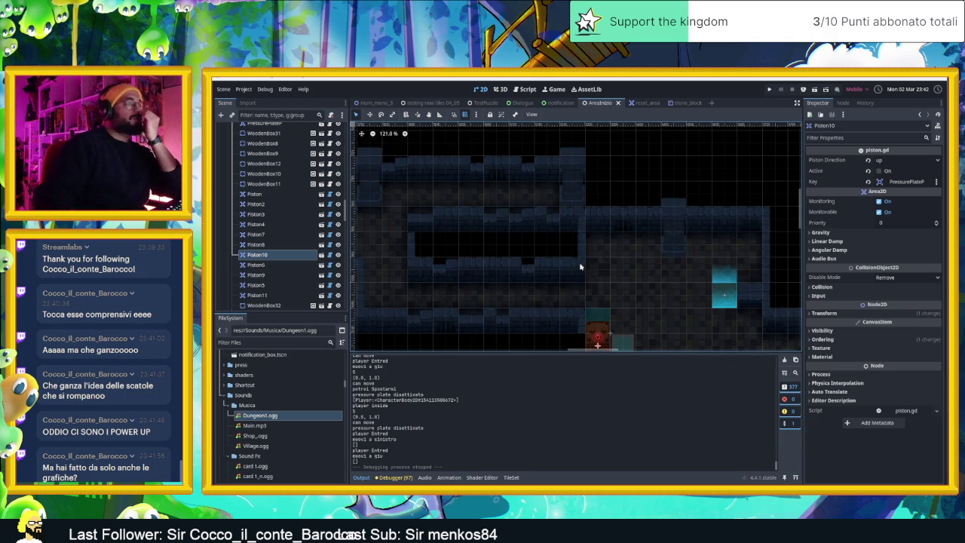
{"action": "scroll", "coordinate": [581, 266], "scroll_direction": "down", "scroll_amount": 2}
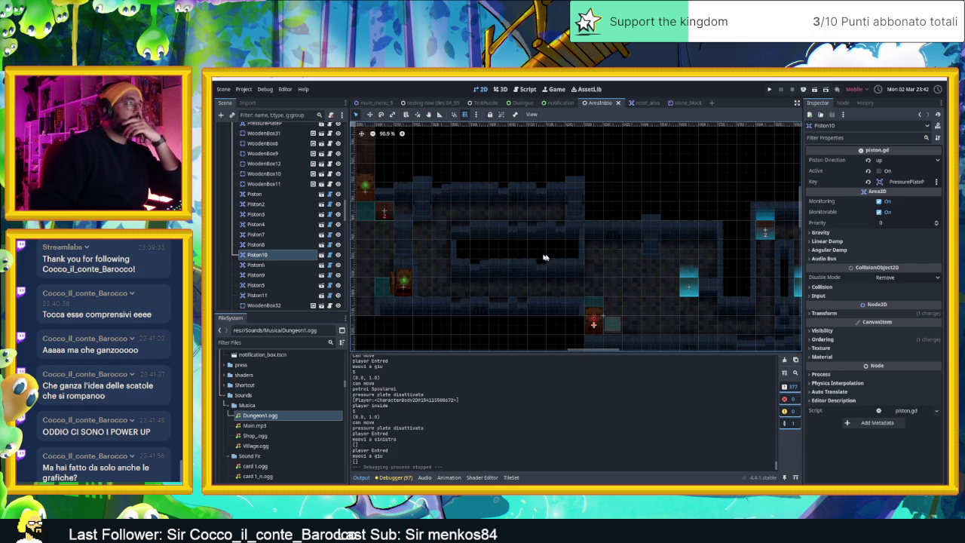
{"action": "scroll", "coordinate": [676, 166], "scroll_direction": "down", "scroll_amount": 1}
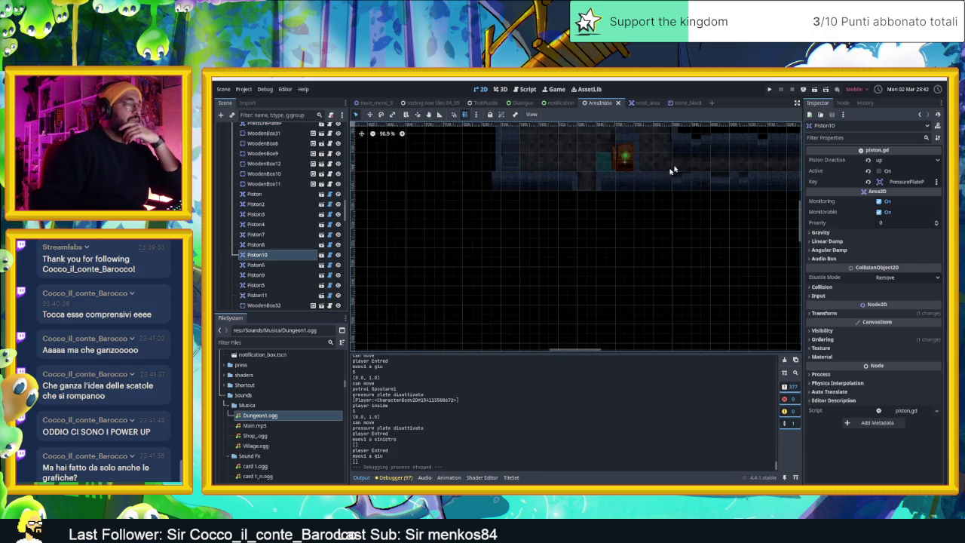
{"action": "left_click_drag", "start_coordinate": [625, 164], "coordinate": [599, 269]}
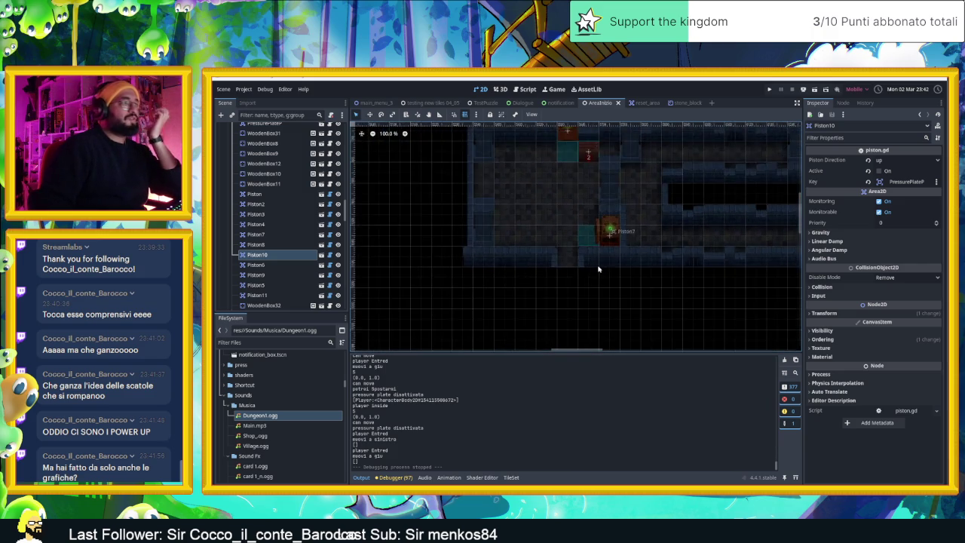
{"action": "scroll", "coordinate": [589, 248], "scroll_direction": "down", "scroll_amount": 1}
{"action": "scroll", "coordinate": [566, 258], "scroll_direction": "down", "scroll_amount": 6}
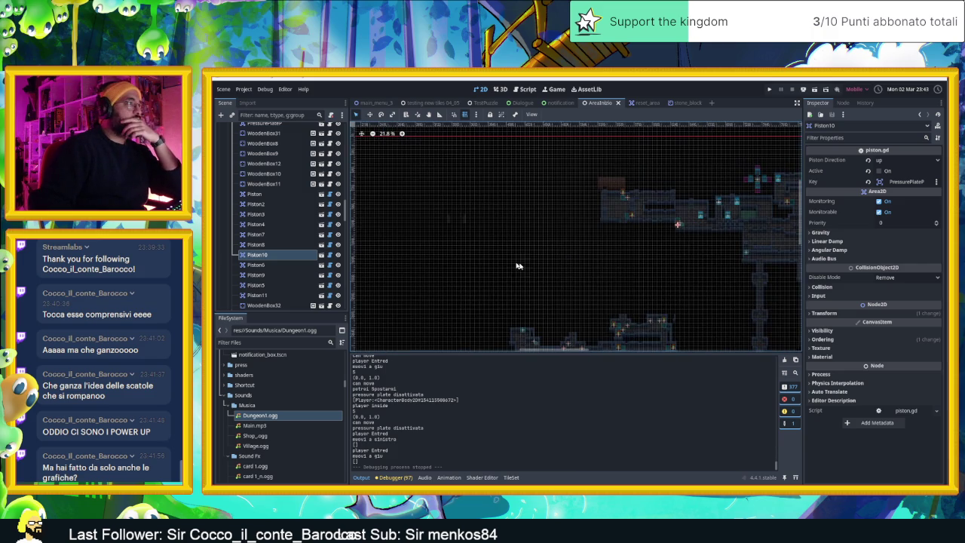
{"action": "scroll", "coordinate": [573, 226], "scroll_direction": "up", "scroll_amount": 6}
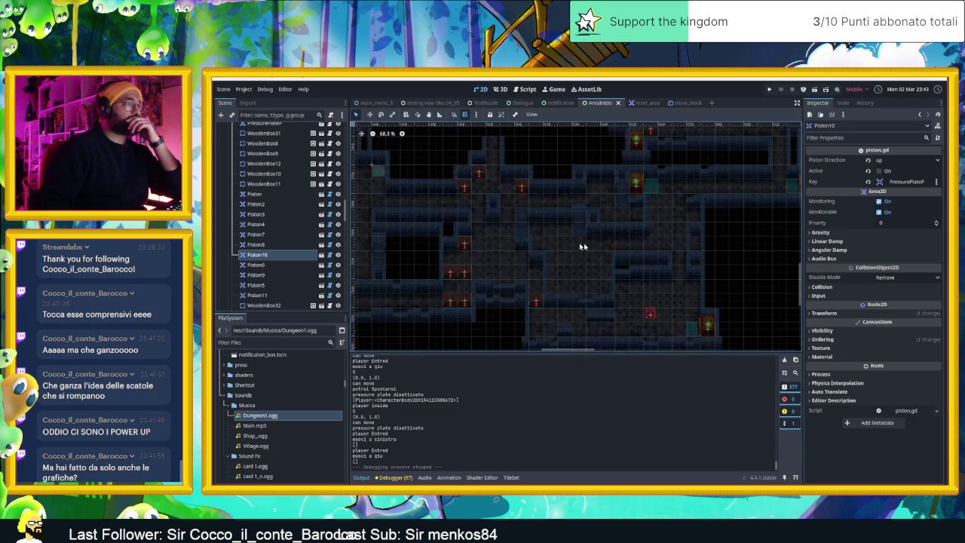
{"action": "left_click_drag", "start_coordinate": [696, 212], "coordinate": [666, 249]}
{"action": "scroll", "coordinate": [725, 223], "scroll_direction": "down", "scroll_amount": 6}
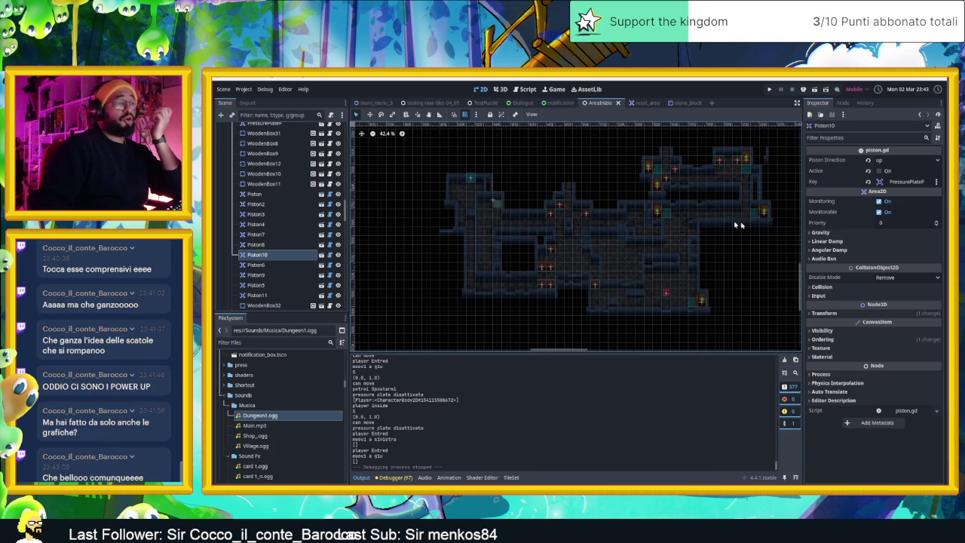
{"action": "scroll", "coordinate": [704, 236], "scroll_direction": "up", "scroll_amount": 4}
{"action": "scroll", "coordinate": [605, 235], "scroll_direction": "down", "scroll_amount": 3}
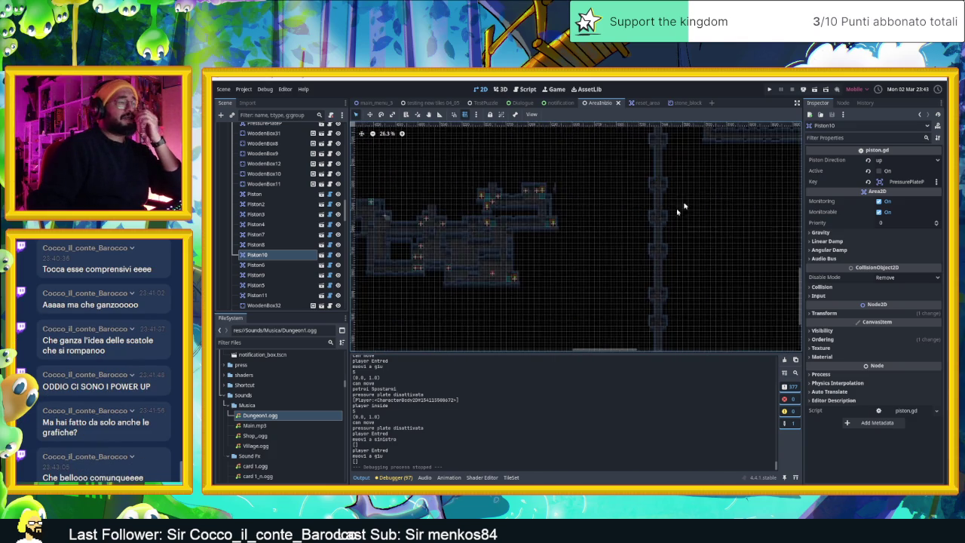
{"action": "left_click_drag", "start_coordinate": [688, 233], "coordinate": [634, 278]}
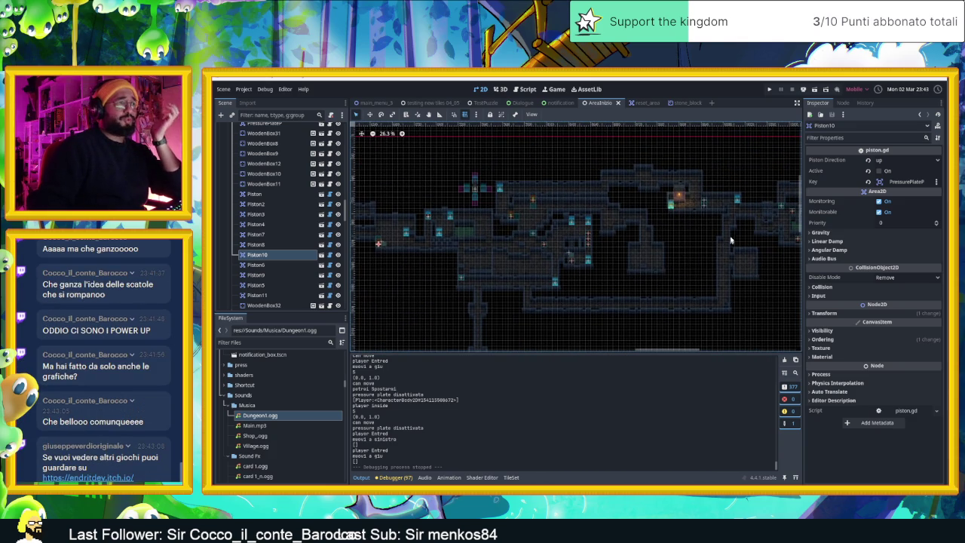
{"action": "scroll", "coordinate": [609, 234], "scroll_direction": "up", "scroll_amount": 8}
{"action": "scroll", "coordinate": [607, 239], "scroll_direction": "up", "scroll_amount": 1}
{"action": "scroll", "coordinate": [599, 240], "scroll_direction": "right", "scroll_amount": 5}
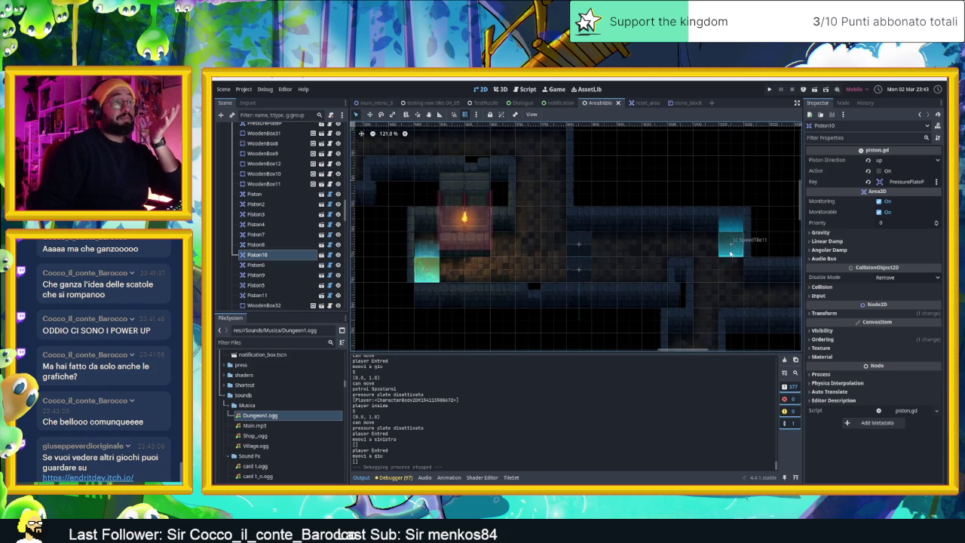
{"action": "scroll", "coordinate": [730, 254], "scroll_direction": "down", "scroll_amount": 5}
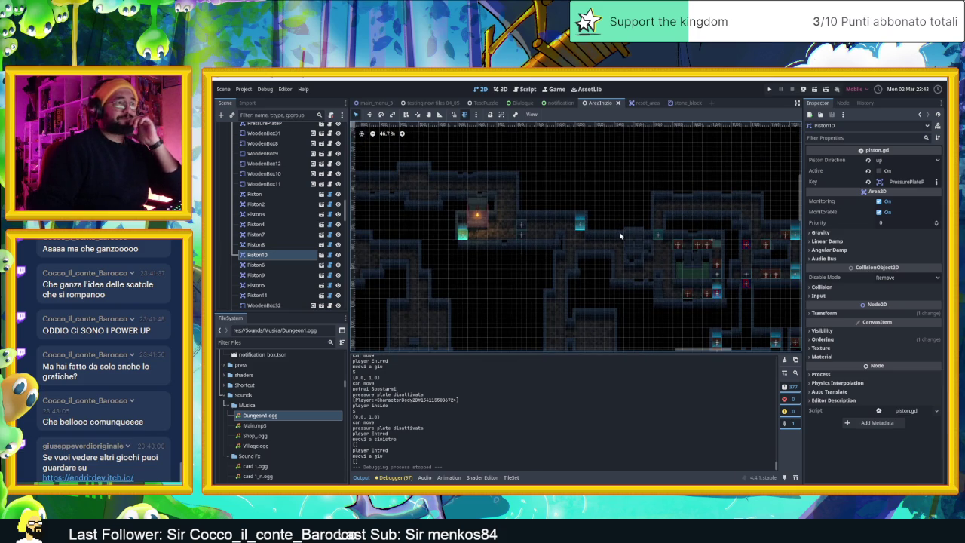
{"action": "scroll", "coordinate": [653, 242], "scroll_direction": "up", "scroll_amount": 3}
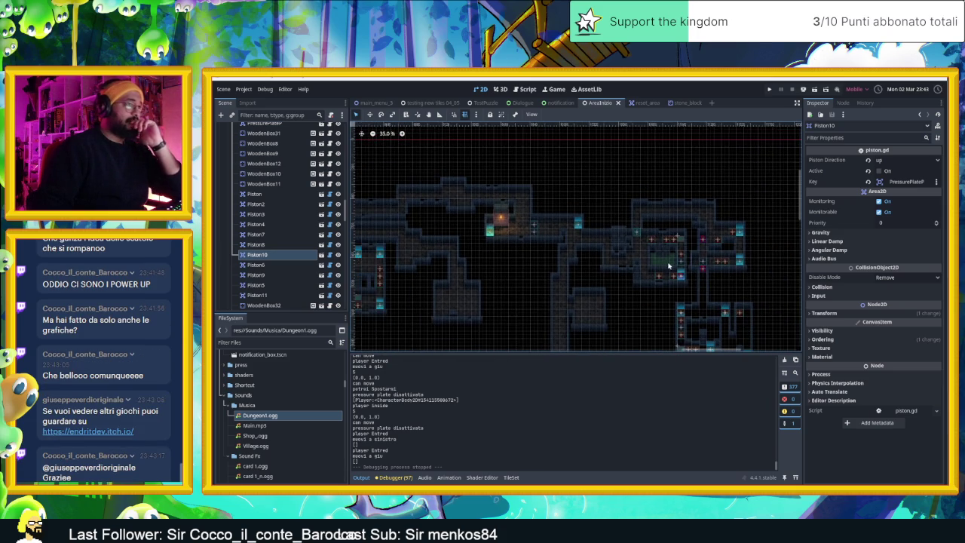
{"action": "scroll", "coordinate": [665, 264], "scroll_direction": "up", "scroll_amount": 2}
{"action": "scroll", "coordinate": [674, 261], "scroll_direction": "down", "scroll_amount": 10}
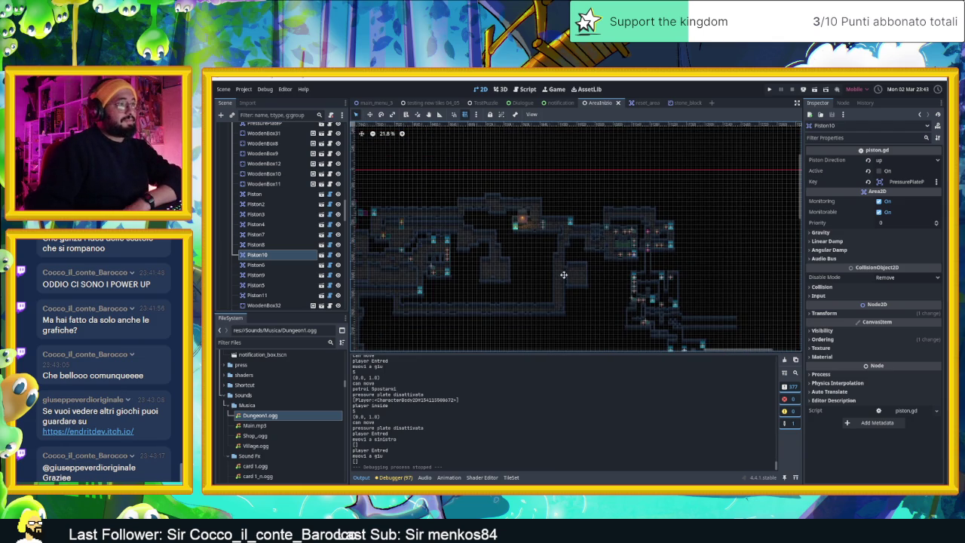
{"action": "scroll", "coordinate": [441, 220], "scroll_direction": "up", "scroll_amount": 3}
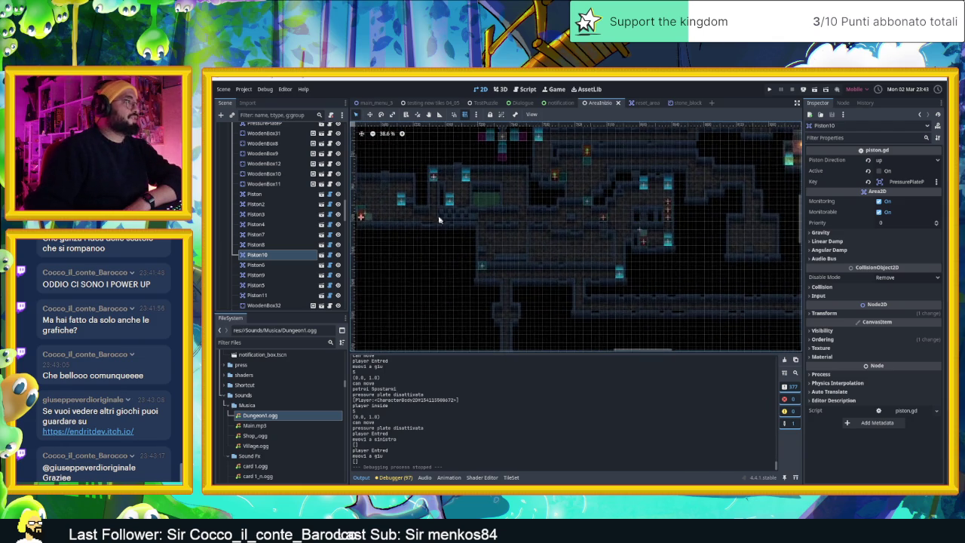
{"action": "left_click_drag", "start_coordinate": [441, 220], "coordinate": [686, 261]}
{"action": "scroll", "coordinate": [482, 230], "scroll_direction": "down", "scroll_amount": 3}
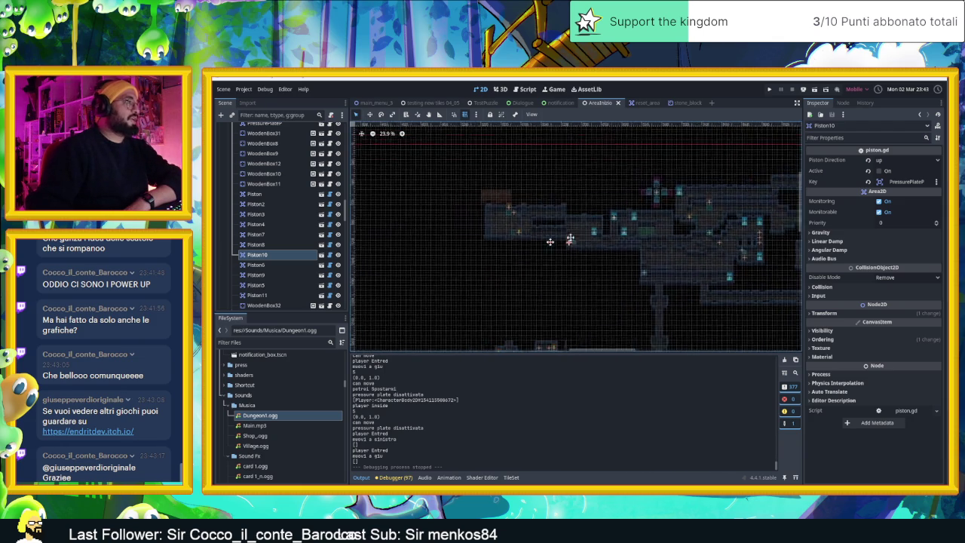
{"action": "mouse_move", "coordinate": [604, 210]}
{"action": "left_mouse_down"}
{"action": "mouse_move", "coordinate": [520, 257]}
{"action": "mouse_move", "coordinate": [614, 228]}
{"action": "mouse_move", "coordinate": [629, 250]}
{"action": "left_mouse_up"}
{"action": "left_click_drag", "start_coordinate": [595, 219], "coordinate": [634, 252]}
{"action": "scroll", "coordinate": [634, 243], "scroll_direction": "up", "scroll_amount": 3}
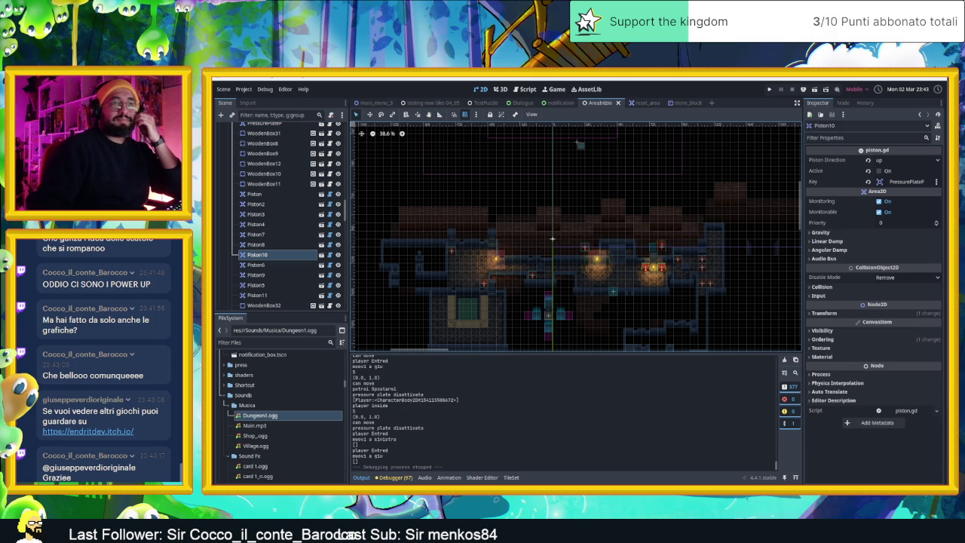
{"action": "left_click", "coordinate": [50, 433]}
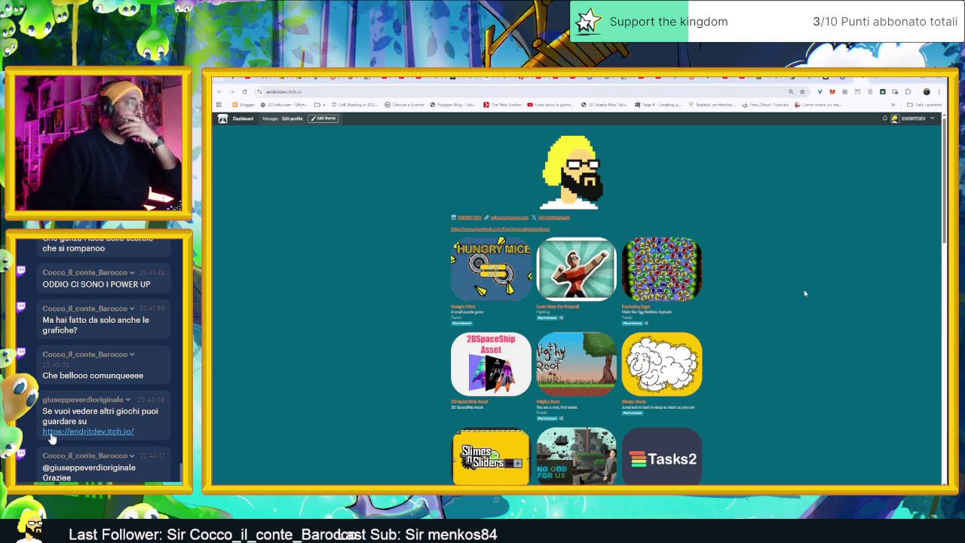
- Scroll through the developer's itch.io games grid, from Hungry Mice and Slimes n Sliders to Spaceman
{"action": "scroll", "coordinate": [805, 293], "scroll_direction": "down", "scroll_amount": 3}
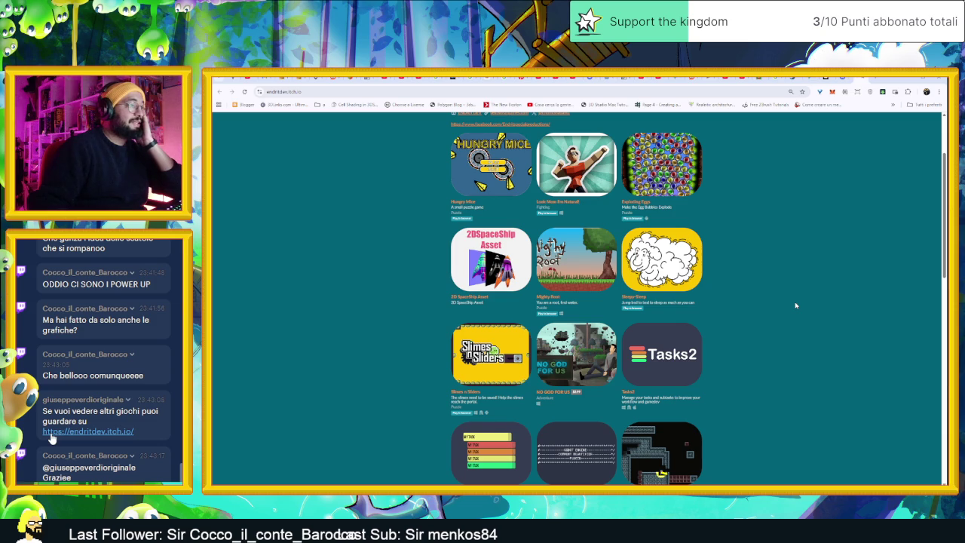
{"action": "scroll", "coordinate": [796, 306], "scroll_direction": "down", "scroll_amount": 2}
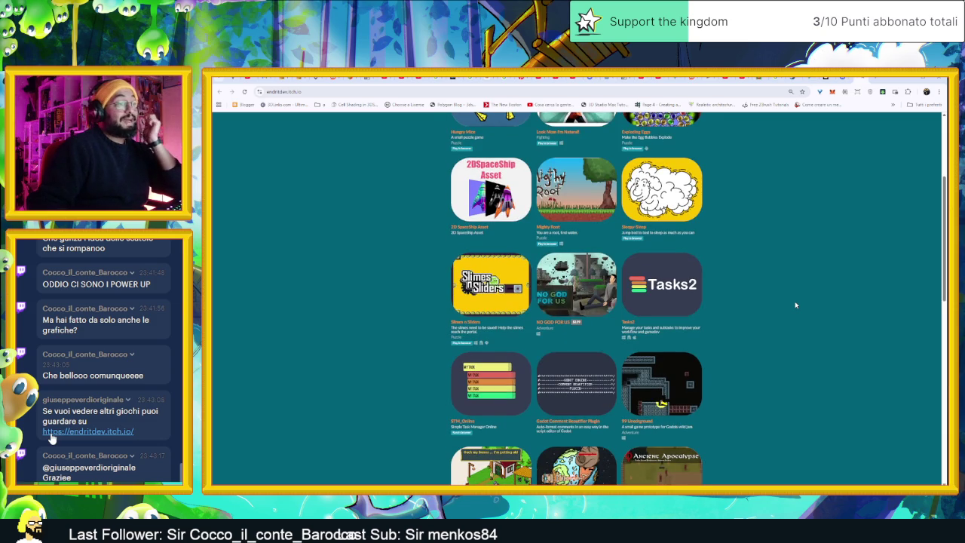
{"action": "scroll", "coordinate": [795, 306], "scroll_direction": "down", "scroll_amount": 2}
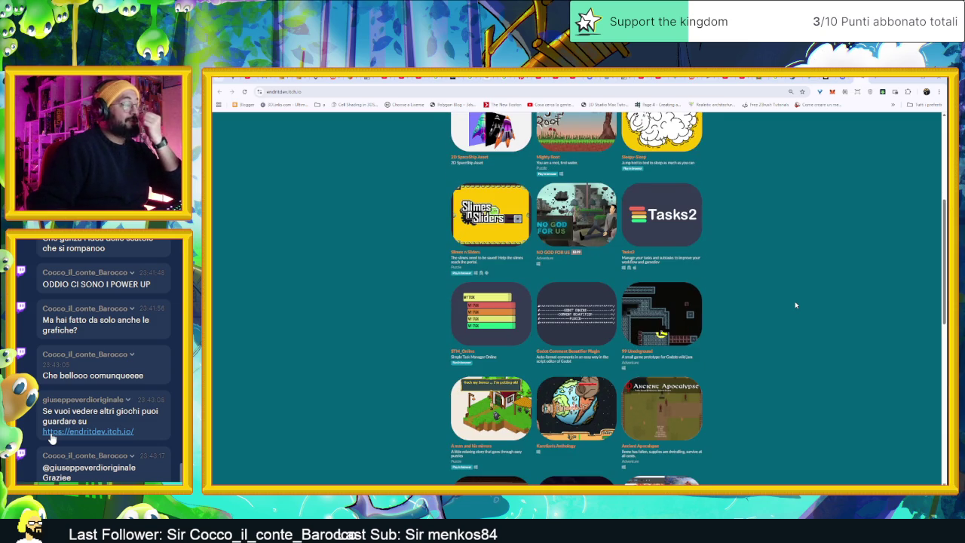
{"action": "scroll", "coordinate": [795, 305], "scroll_direction": "down", "scroll_amount": 5}
{"action": "scroll", "coordinate": [792, 302], "scroll_direction": "up", "scroll_amount": 8}
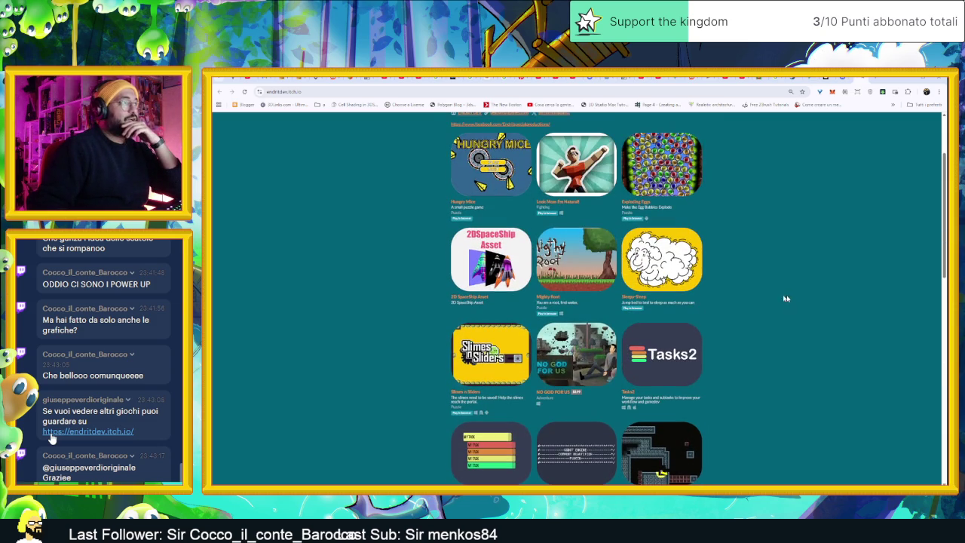
{"action": "scroll", "coordinate": [695, 303], "scroll_direction": "up", "scroll_amount": 3}
{"action": "scroll", "coordinate": [695, 303], "scroll_direction": "down", "scroll_amount": 3}
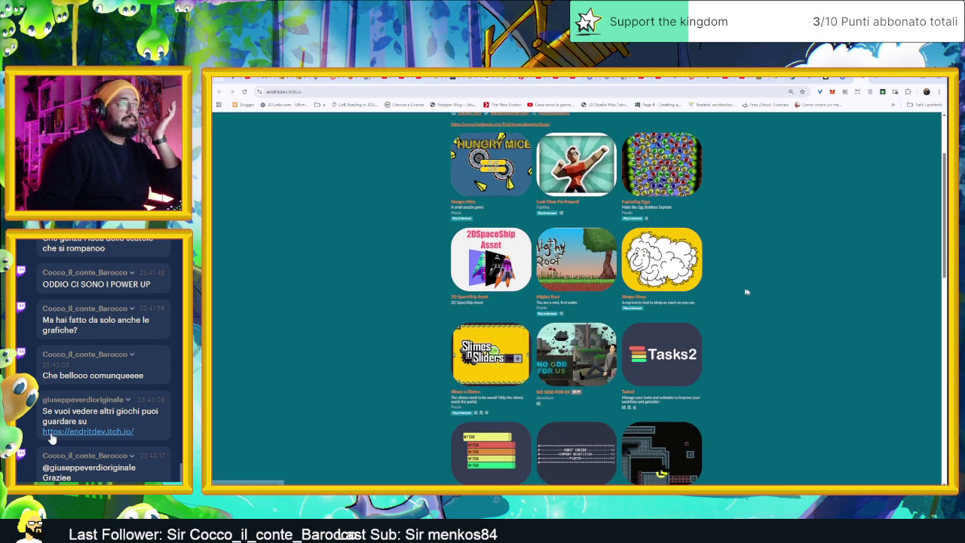
{"action": "scroll", "coordinate": [755, 317], "scroll_direction": "down", "scroll_amount": 2}
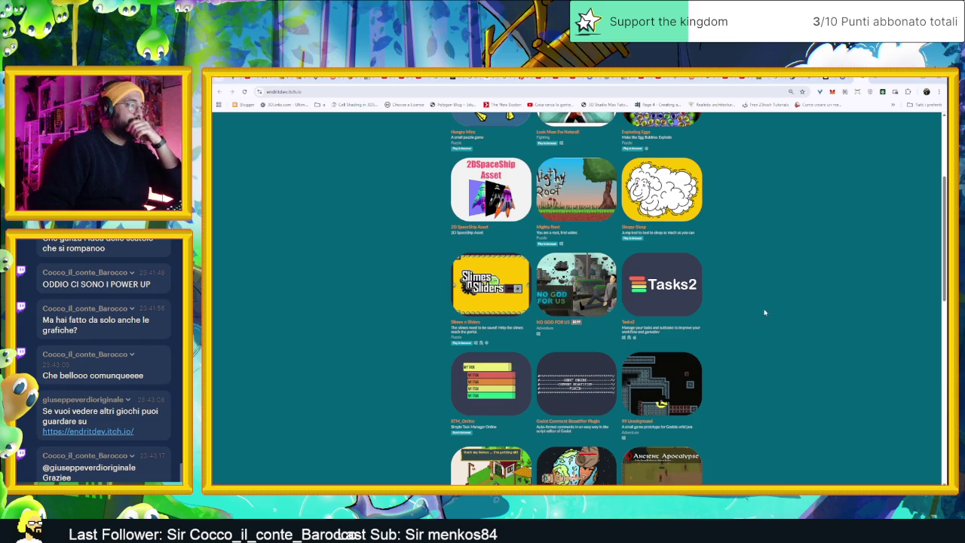
{"action": "scroll", "coordinate": [764, 315], "scroll_direction": "down", "scroll_amount": 4}
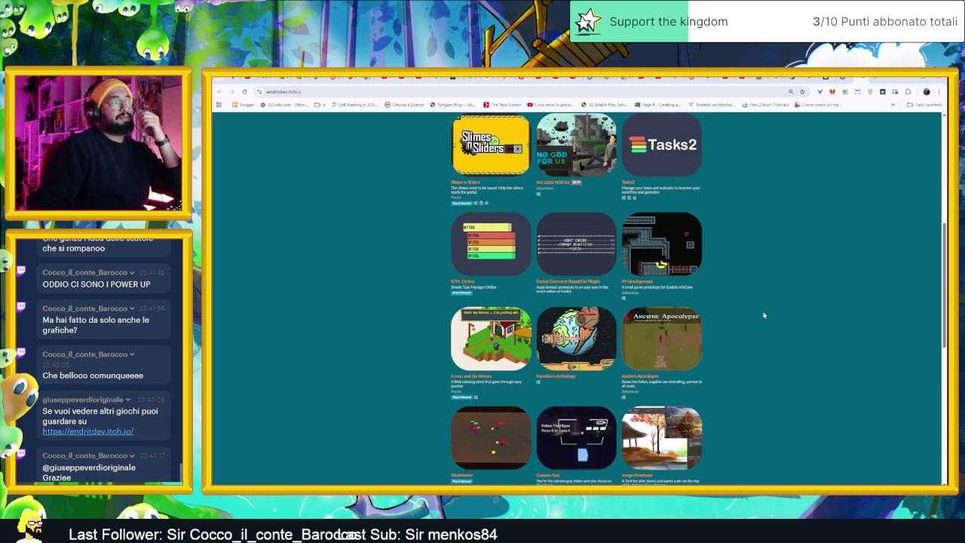
{"action": "scroll", "coordinate": [764, 316], "scroll_direction": "down", "scroll_amount": 10}
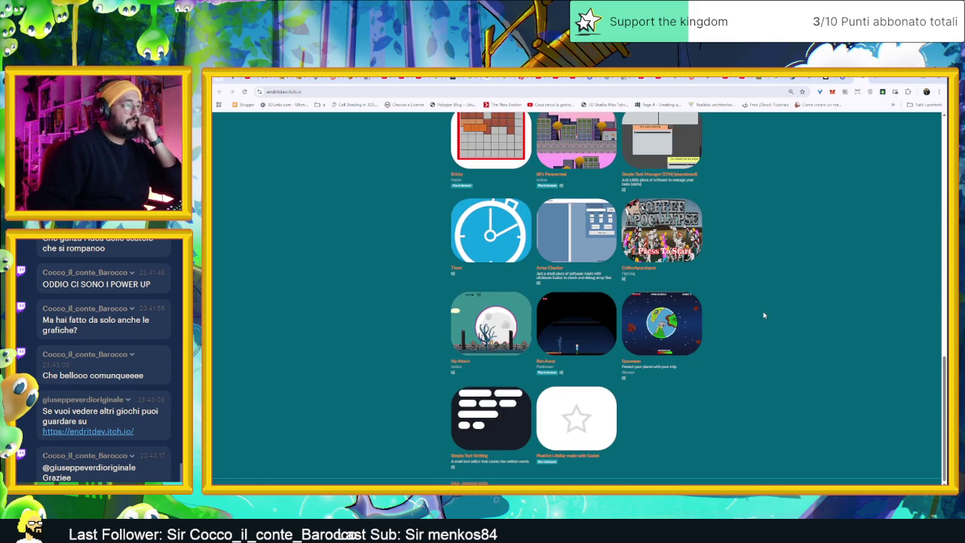
{"action": "scroll", "coordinate": [764, 316], "scroll_direction": "up", "scroll_amount": 12}
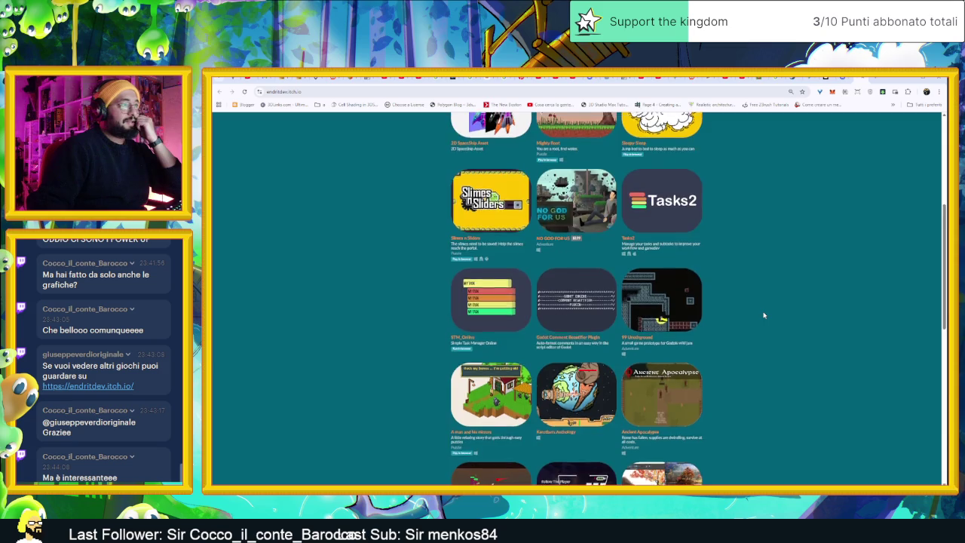
{"action": "scroll", "coordinate": [764, 315], "scroll_direction": "up", "scroll_amount": 5}
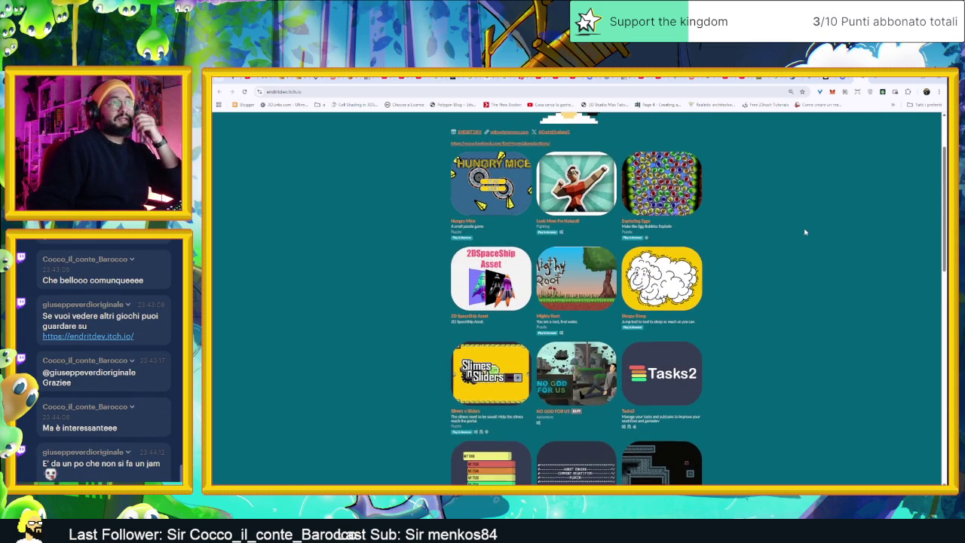
{"action": "scroll", "coordinate": [805, 231], "scroll_direction": "up", "scroll_amount": 2}
- Minimize the browser and pan and zoom the 2D view onto the torch-lit dungeon rooms
{"action": "left_click", "coordinate": [909, 80]}
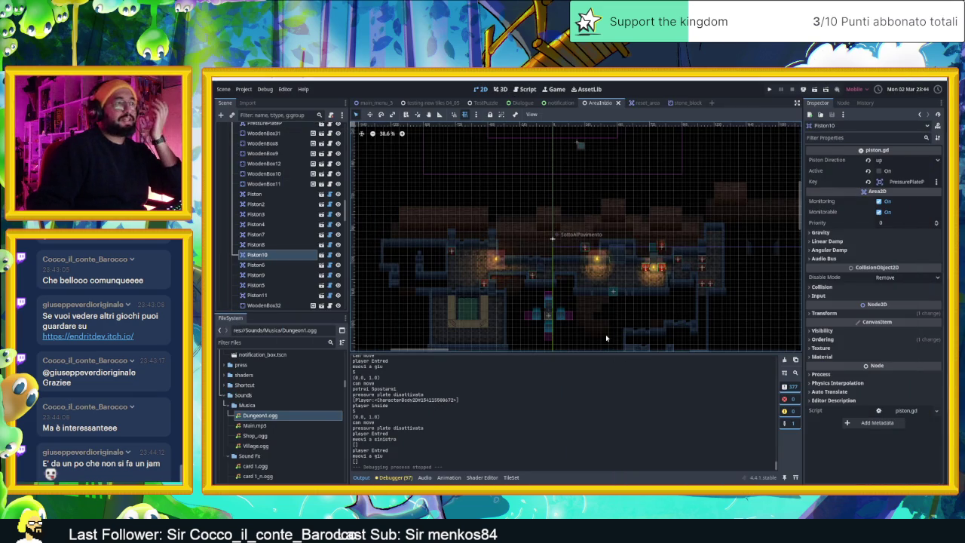
{"action": "left_click_drag", "start_coordinate": [586, 302], "coordinate": [643, 251]}
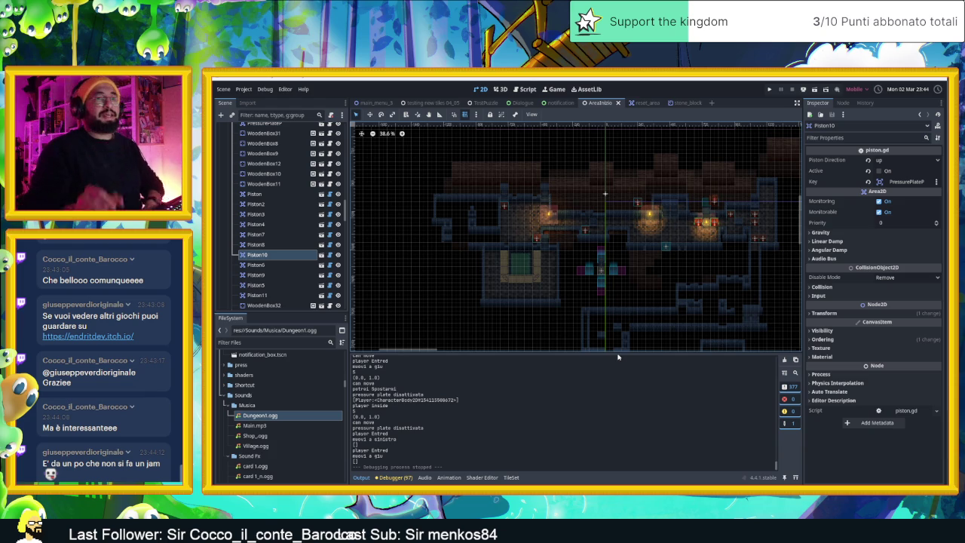
{"action": "scroll", "coordinate": [598, 275], "scroll_direction": "up", "scroll_amount": 3}
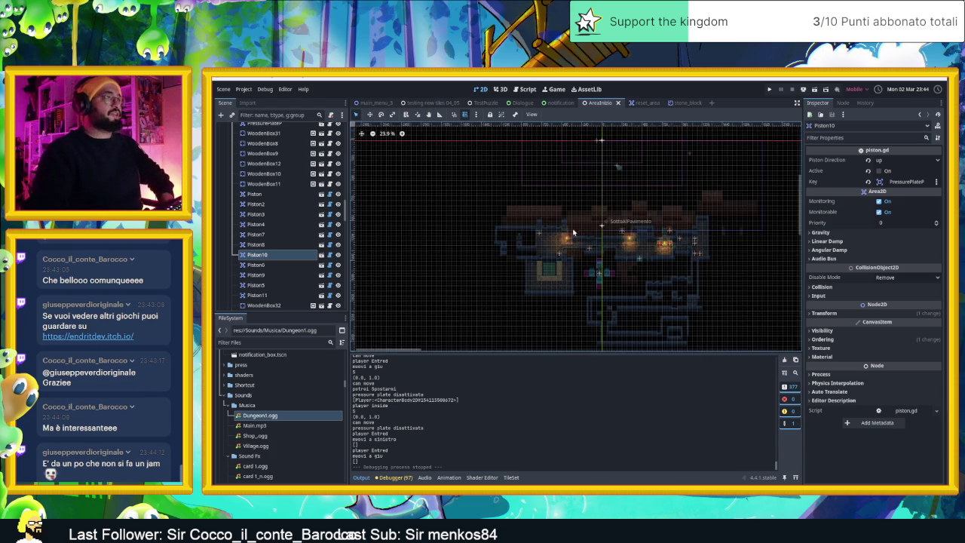
{"action": "scroll", "coordinate": [618, 275], "scroll_direction": "up", "scroll_amount": 1}
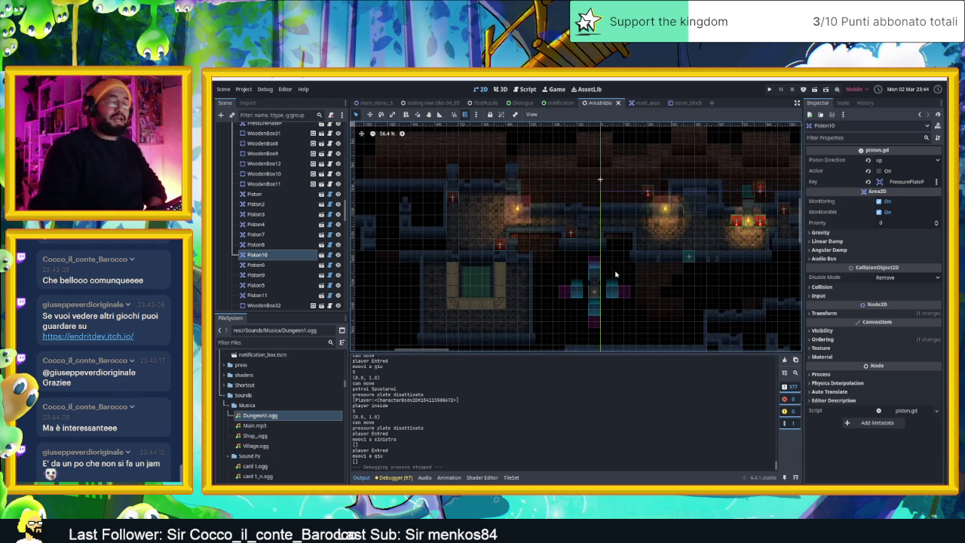
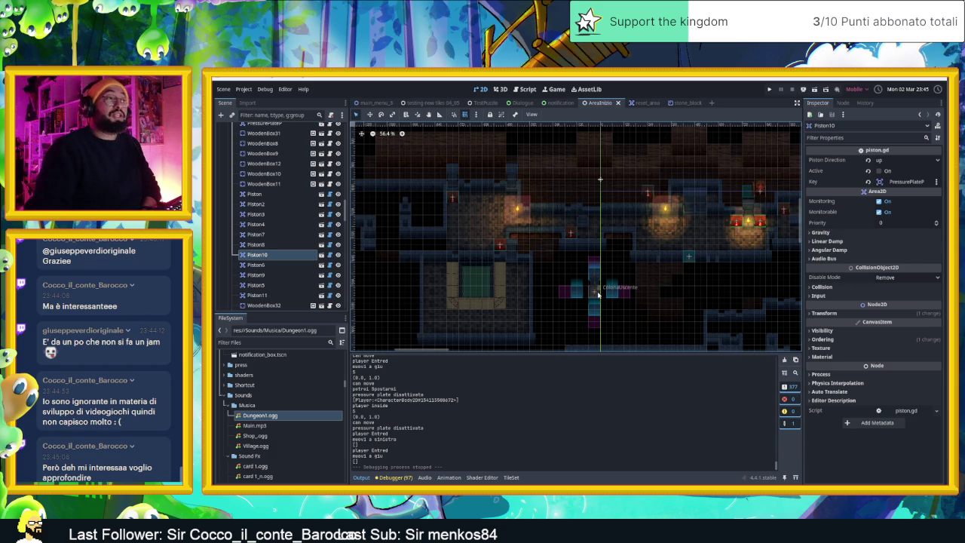
- Move the ColonnaUscente exit column up and to the left, then look over the level
{"action": "scroll", "coordinate": [598, 294], "scroll_direction": "up", "scroll_amount": 1}
{"action": "mouse_move", "coordinate": [596, 294]}
{"action": "left_mouse_down"}
{"action": "mouse_move", "coordinate": [501, 212]}
{"action": "mouse_move", "coordinate": [471, 213]}
{"action": "left_mouse_up"}
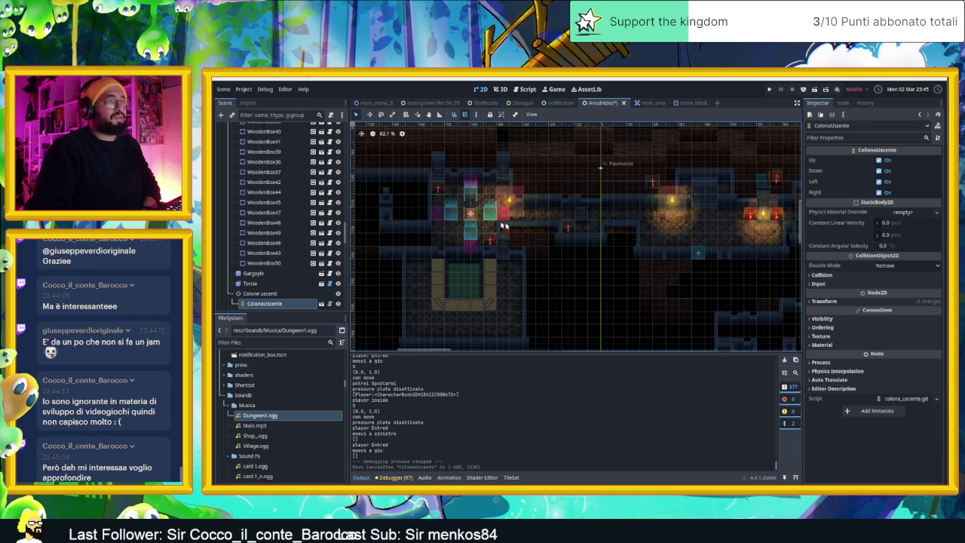
{"action": "scroll", "coordinate": [595, 240], "scroll_direction": "down", "scroll_amount": 9}
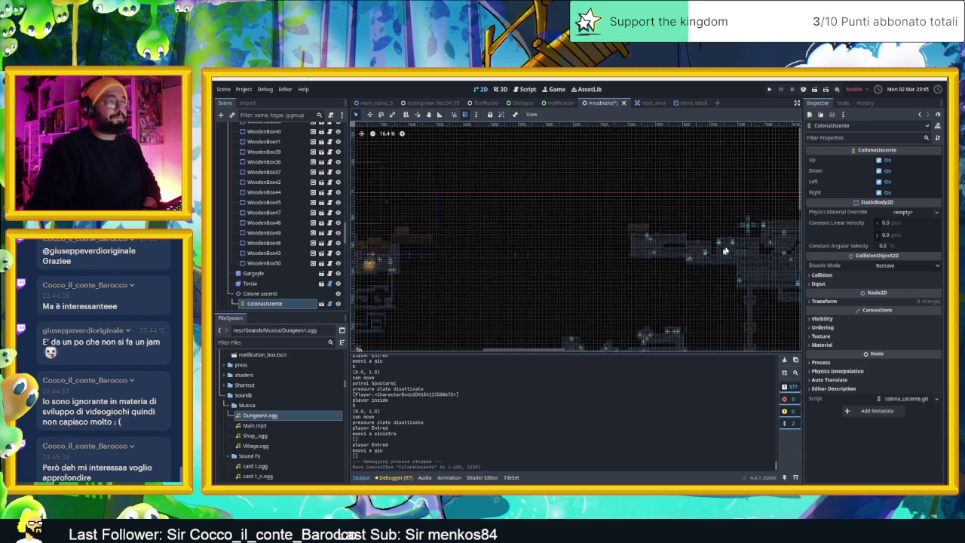
{"action": "scroll", "coordinate": [545, 239], "scroll_direction": "up", "scroll_amount": 4}
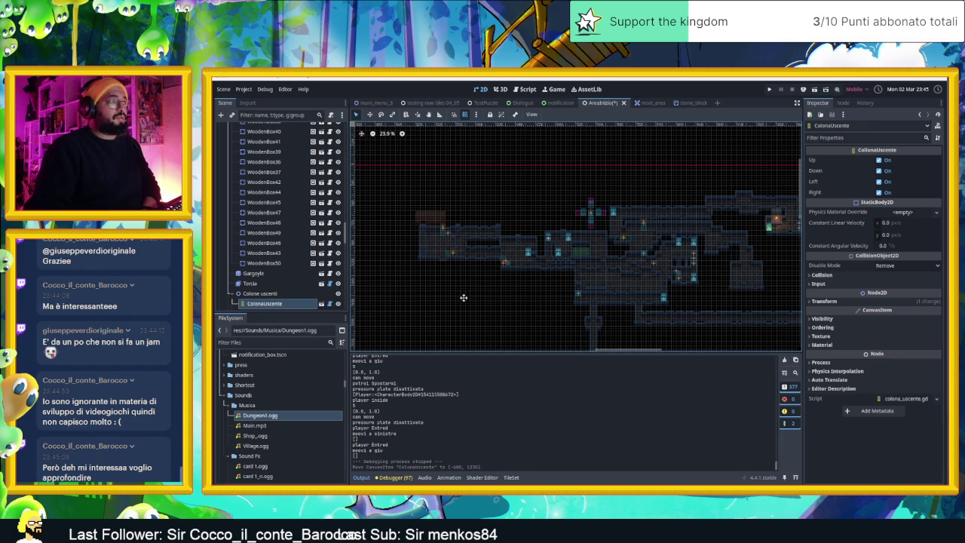
{"action": "scroll", "coordinate": [639, 279], "scroll_direction": "up", "scroll_amount": 3}
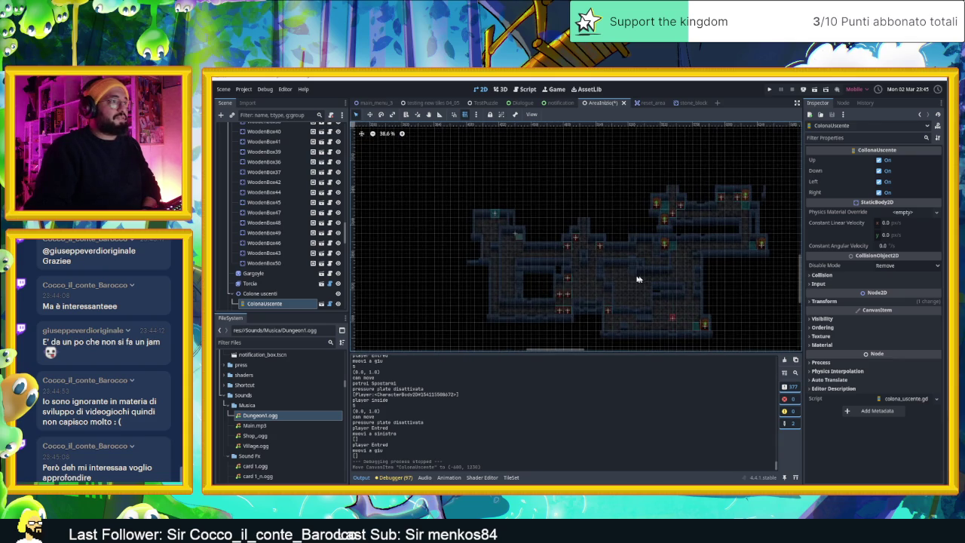
{"action": "scroll", "coordinate": [587, 252], "scroll_direction": "down", "scroll_amount": 5}
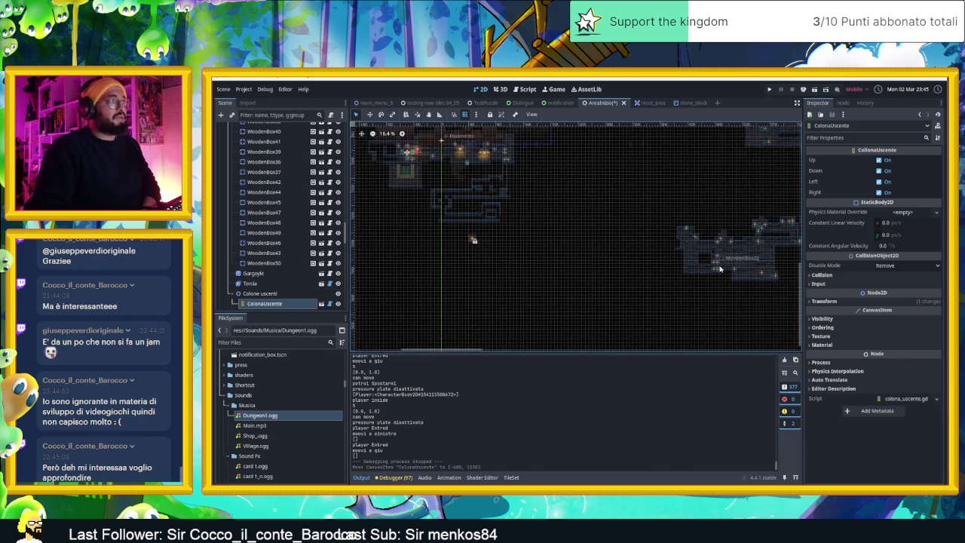
{"action": "left_click_drag", "start_coordinate": [622, 276], "coordinate": [587, 290]}
{"action": "mouse_move", "coordinate": [525, 243]}
{"action": "left_mouse_down"}
{"action": "mouse_move", "coordinate": [491, 215]}
{"action": "mouse_move", "coordinate": [609, 249]}
{"action": "mouse_move", "coordinate": [523, 274]}
{"action": "mouse_move", "coordinate": [566, 266]}
{"action": "mouse_move", "coordinate": [703, 279]}
{"action": "left_mouse_up"}
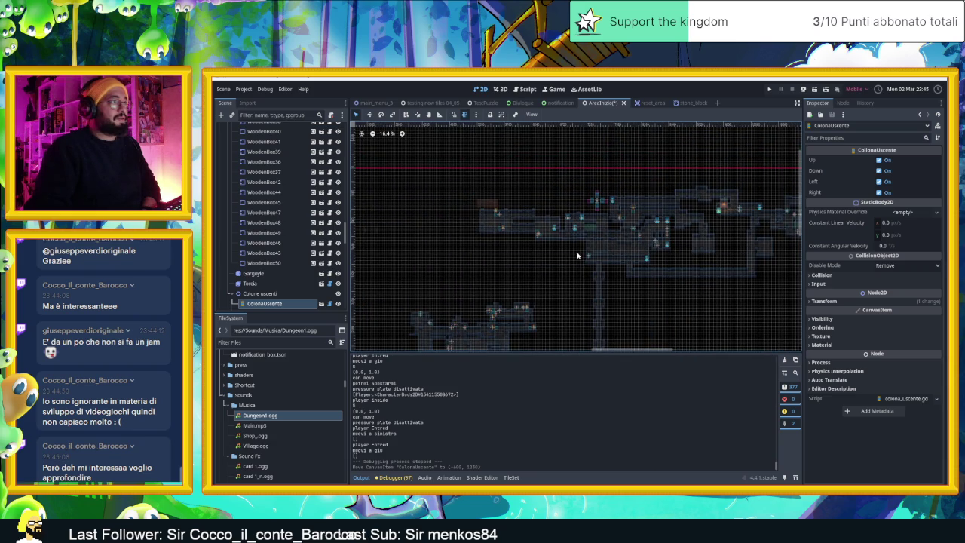
{"action": "scroll", "coordinate": [521, 296], "scroll_direction": "up", "scroll_amount": 5}
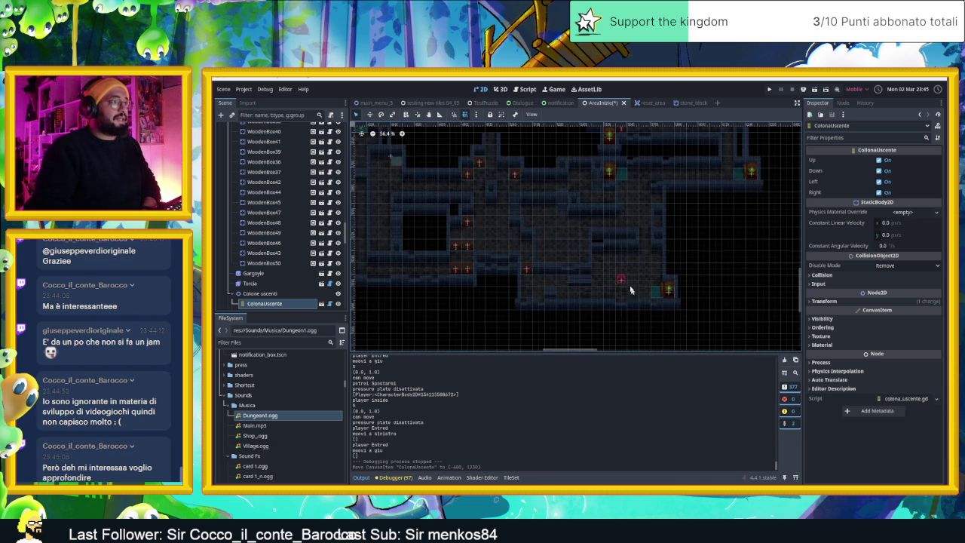
- Move the Player's start position far up and to the left, then save the scene
{"action": "left_click", "coordinate": [620, 284]}
{"action": "left_click", "coordinate": [368, 134]}
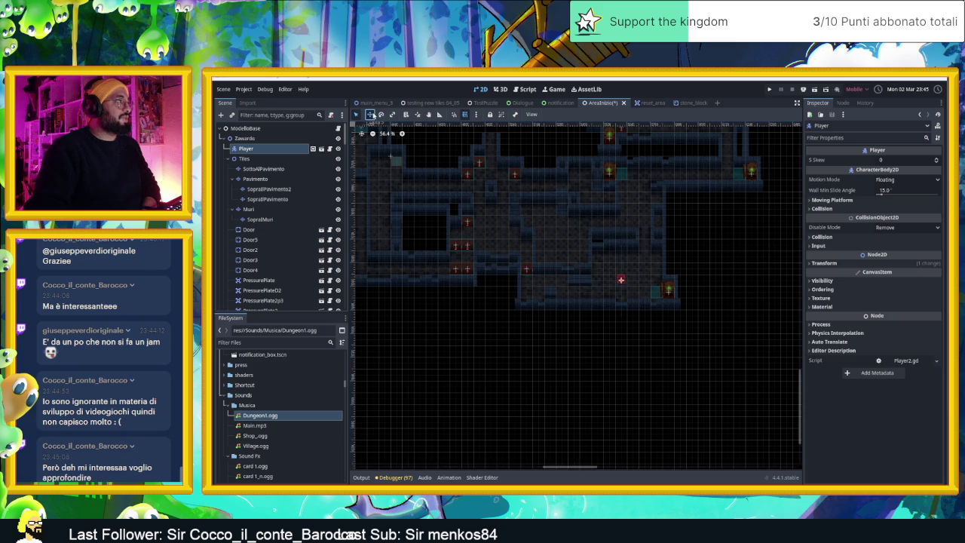
{"action": "mouse_move", "coordinate": [621, 279]}
{"action": "left_mouse_down"}
{"action": "mouse_move", "coordinate": [444, 233]}
{"action": "mouse_move", "coordinate": [354, 187]}
{"action": "mouse_move", "coordinate": [360, 173]}
{"action": "mouse_move", "coordinate": [400, 172]}
{"action": "left_mouse_up"}
{"action": "scroll", "coordinate": [356, 261], "scroll_direction": "left", "scroll_amount": 5}
{"action": "scroll", "coordinate": [355, 261], "scroll_direction": "down", "scroll_amount": 2}
{"action": "scroll", "coordinate": [279, 264], "scroll_direction": "down", "scroll_amount": 2}
{"action": "scroll", "coordinate": [442, 276], "scroll_direction": "down", "scroll_amount": 2}
{"action": "mouse_move", "coordinate": [441, 276]}
{"action": "left_mouse_down"}
{"action": "mouse_move", "coordinate": [648, 295]}
{"action": "mouse_move", "coordinate": [610, 224]}
{"action": "mouse_move", "coordinate": [585, 242]}
{"action": "mouse_move", "coordinate": [727, 278]}
{"action": "mouse_move", "coordinate": [562, 223]}
{"action": "left_mouse_up"}
{"action": "scroll", "coordinate": [629, 196], "scroll_direction": "up", "scroll_amount": 5}
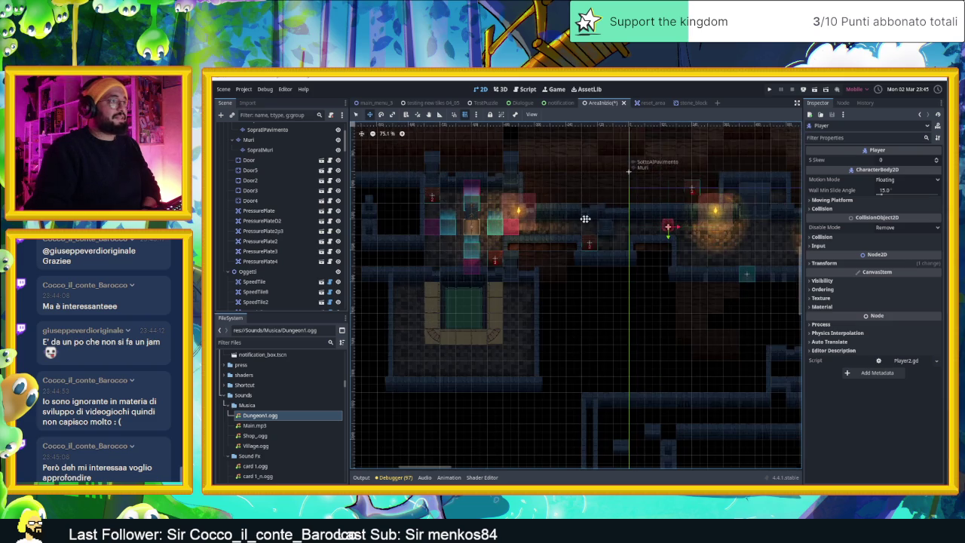
{"action": "key", "text": "ctrl+s"}
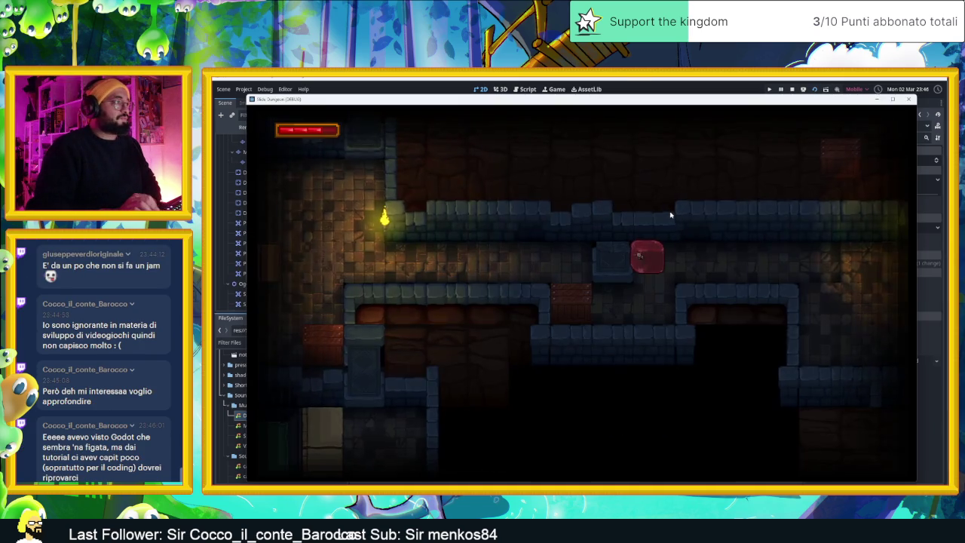
- Playtest the level, sliding the slime through several rooms until the level resets
{"action": "key", "text": "Left"}
{"action": "key", "text": "Up"}
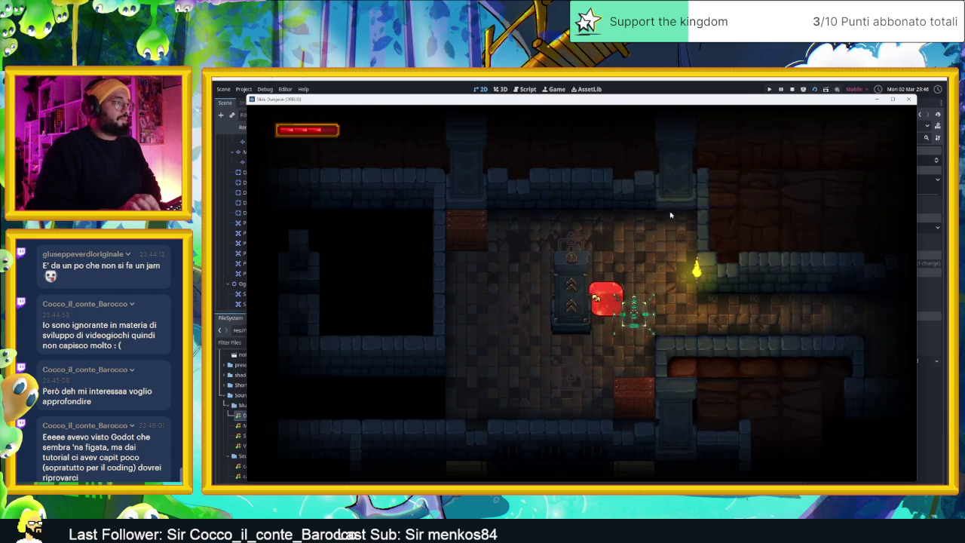
{"action": "key", "text": "Right"}
{"action": "key", "text": "Up"}
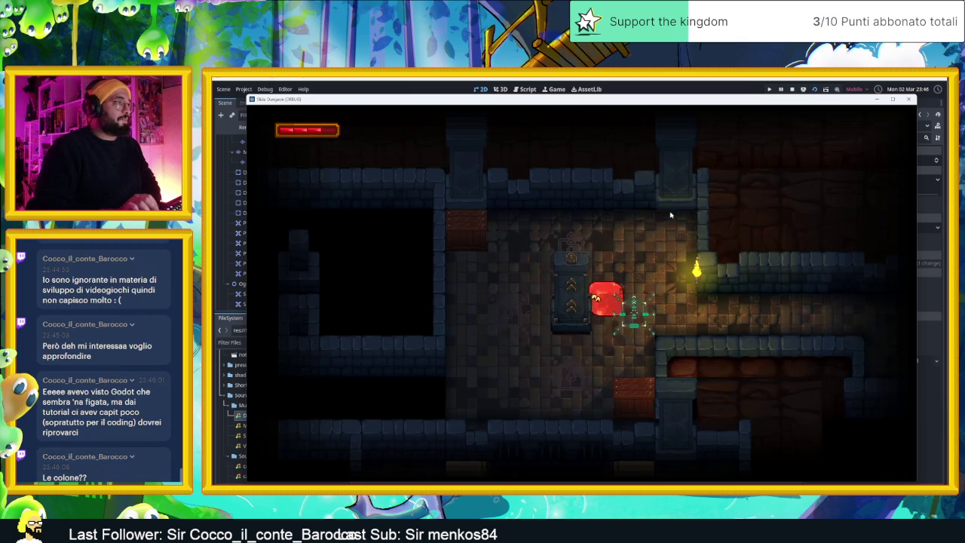
{"action": "key", "text": "Up"}
{"action": "key", "text": "Left"}
{"action": "key", "text": "Down"}
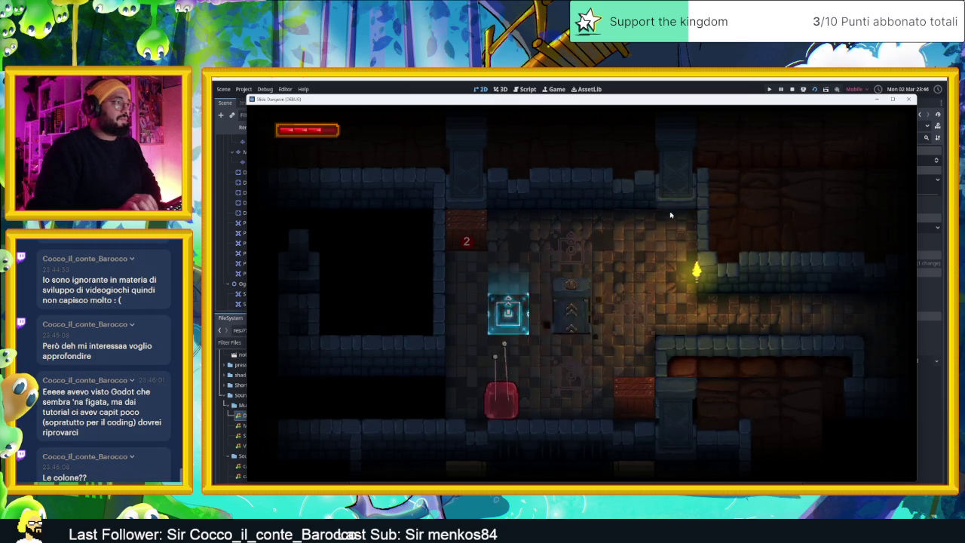
{"action": "key", "text": "Right"}
{"action": "key", "text": "Up"}
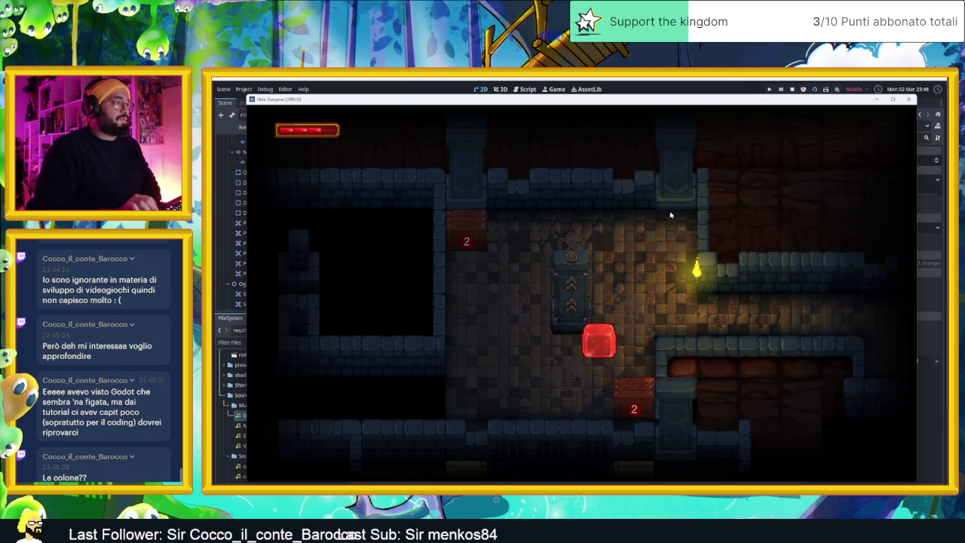
{"action": "key", "text": "Down"}
{"action": "key", "text": "Up"}
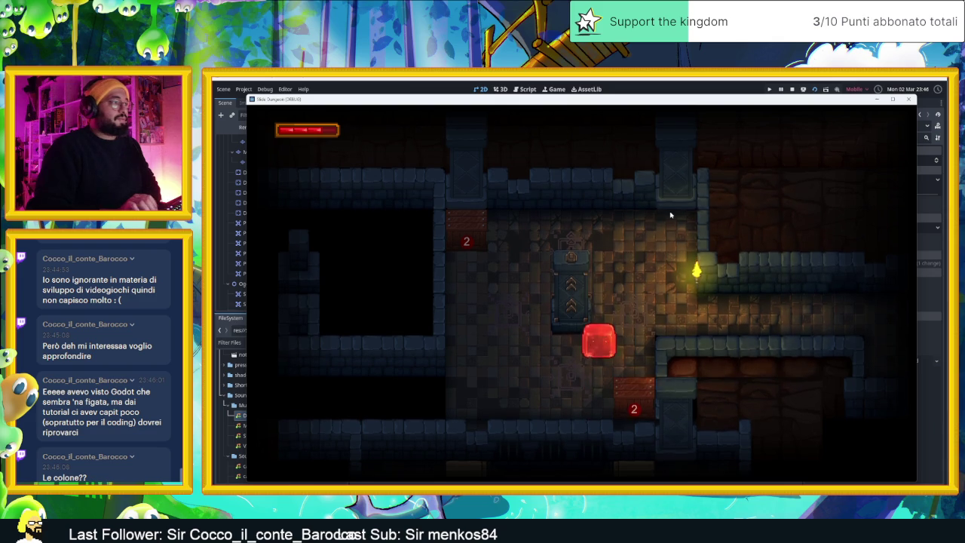
{"action": "key", "text": "Down"}
{"action": "key", "text": "Left"}
{"action": "key", "text": "Right"}
{"action": "key", "text": "Left"}
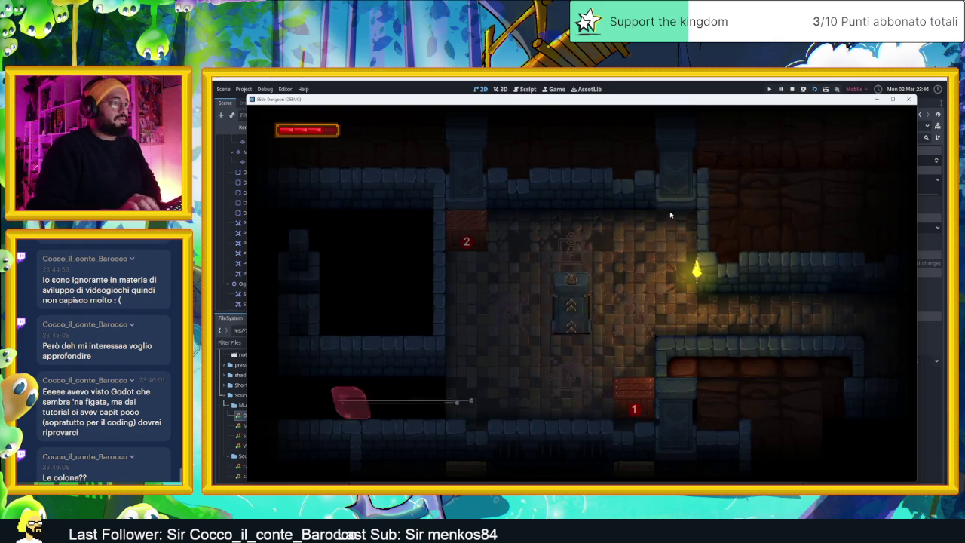
- Keep sliding the slime past the 1 tile and torch wall, then stop the game
{"action": "key", "text": "Up"}
{"action": "key", "text": "Left"}
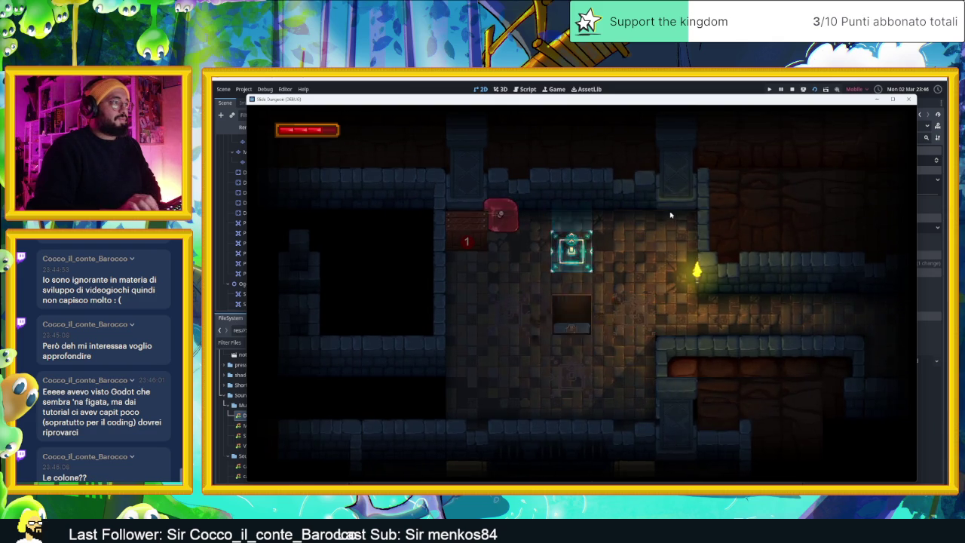
{"action": "key", "text": "Down"}
{"action": "key", "text": "Up"}
{"action": "key", "text": "Right"}
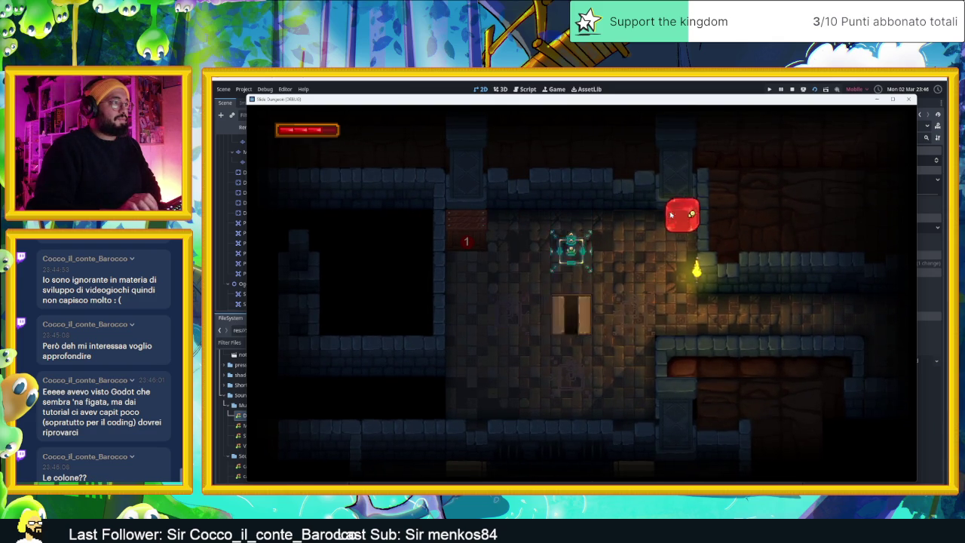
{"action": "key", "text": "Down"}
{"action": "key", "text": "Left"}
{"action": "key", "text": "Up"}
{"action": "key", "text": "Left"}
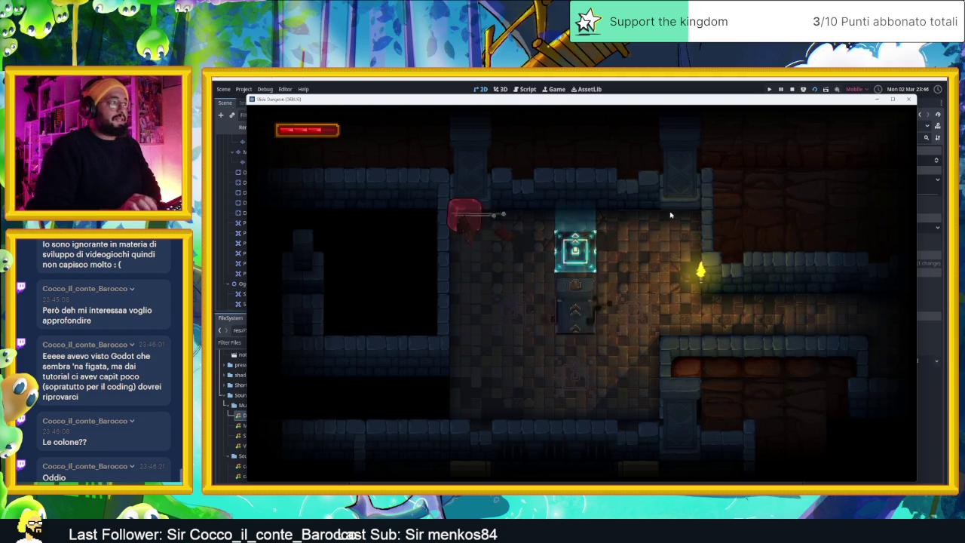
{"action": "key", "text": "Down"}
{"action": "key", "text": "Right"}
{"action": "key", "text": "Up"}
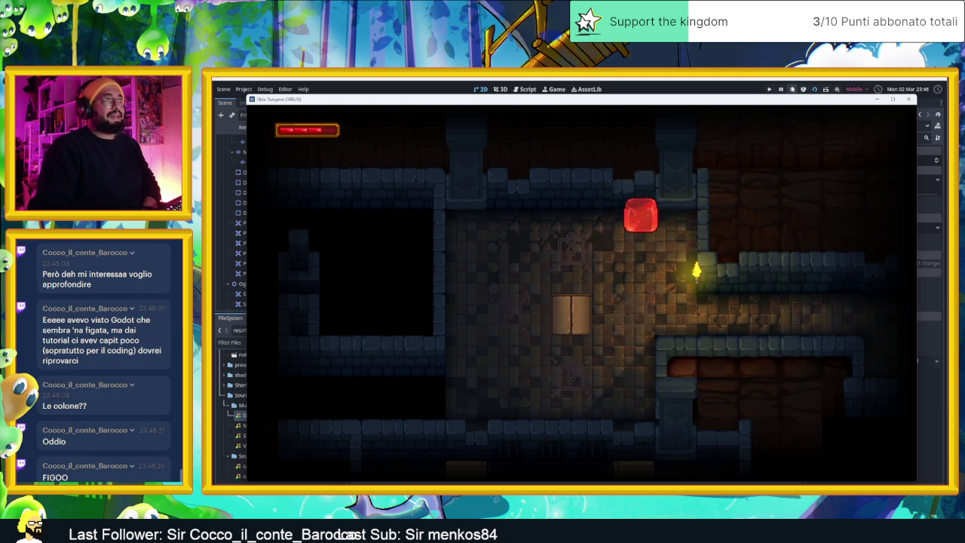
{"action": "left_click", "coordinate": [792, 89]}
{"action": "scroll", "coordinate": [465, 237], "scroll_direction": "up", "scroll_amount": 3}
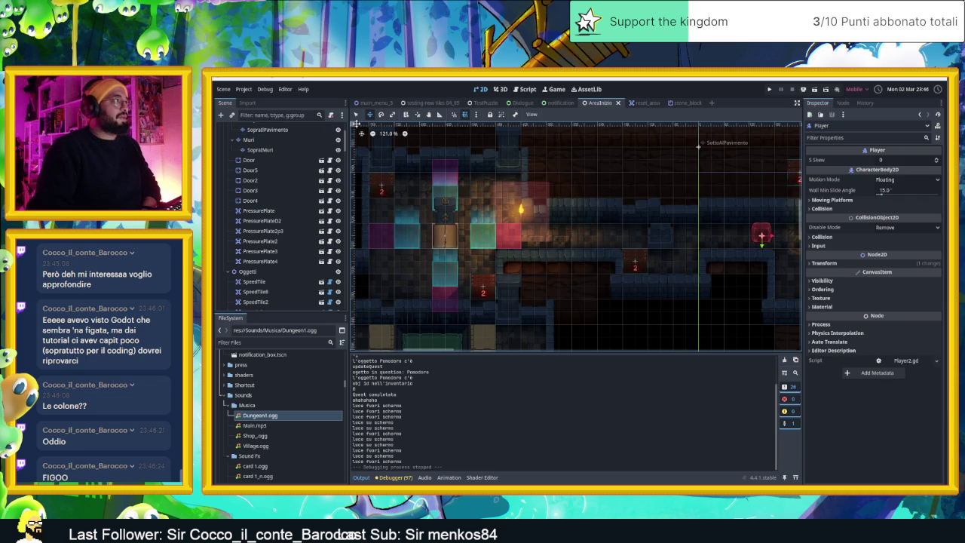
- Turn off Right, Down and Up on ColonnaUscente, leaving only Left, and save
{"action": "left_click", "coordinate": [453, 237]}
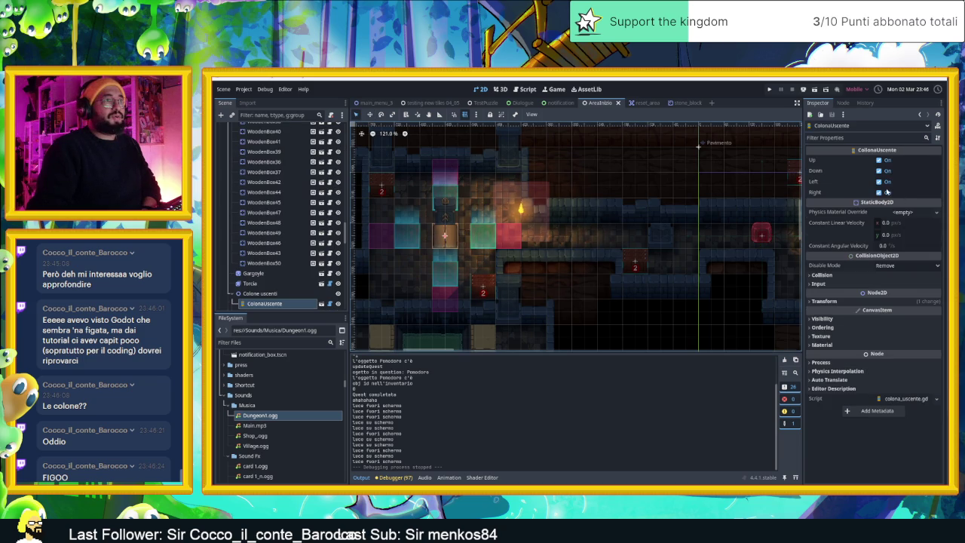
{"action": "left_click", "coordinate": [879, 192]}
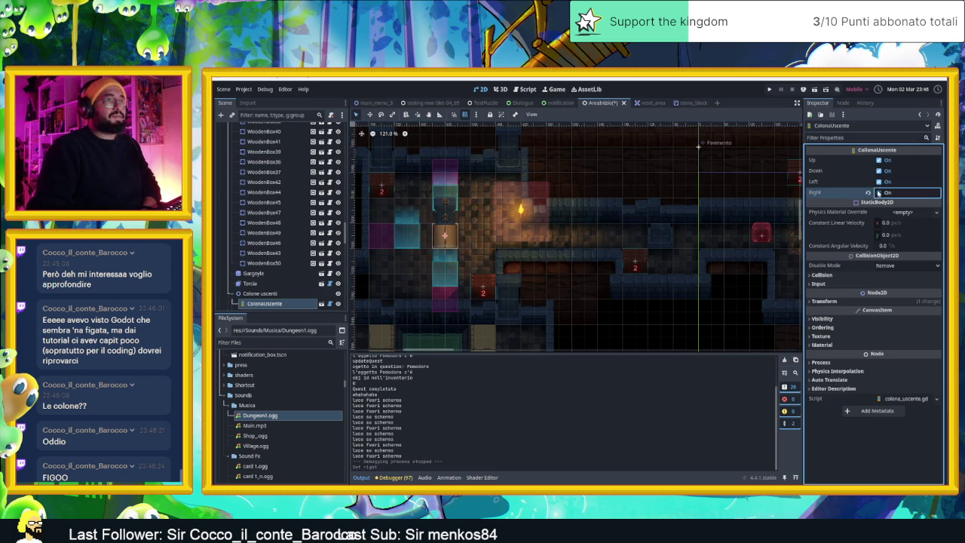
{"action": "left_click", "coordinate": [879, 171]}
{"action": "left_click", "coordinate": [878, 161]}
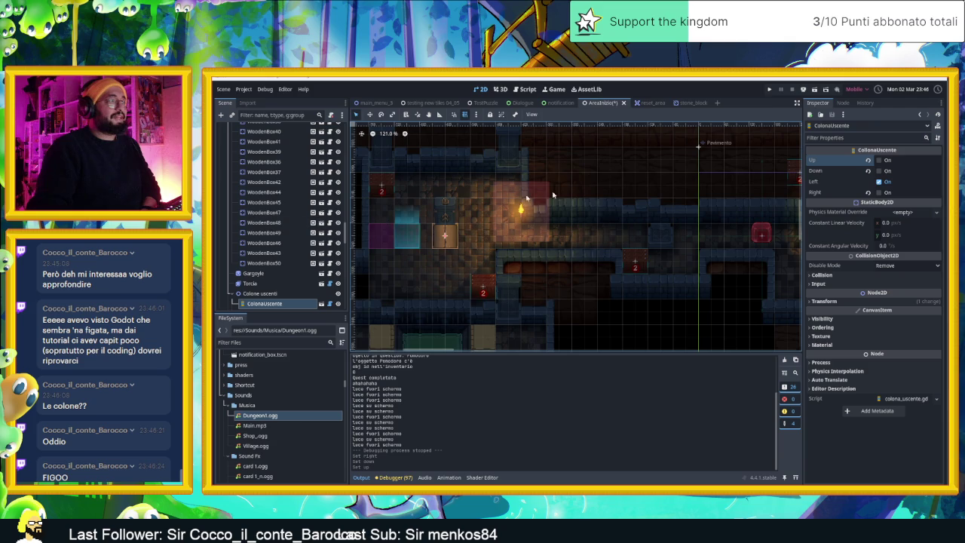
{"action": "key", "text": "ctrl+s"}
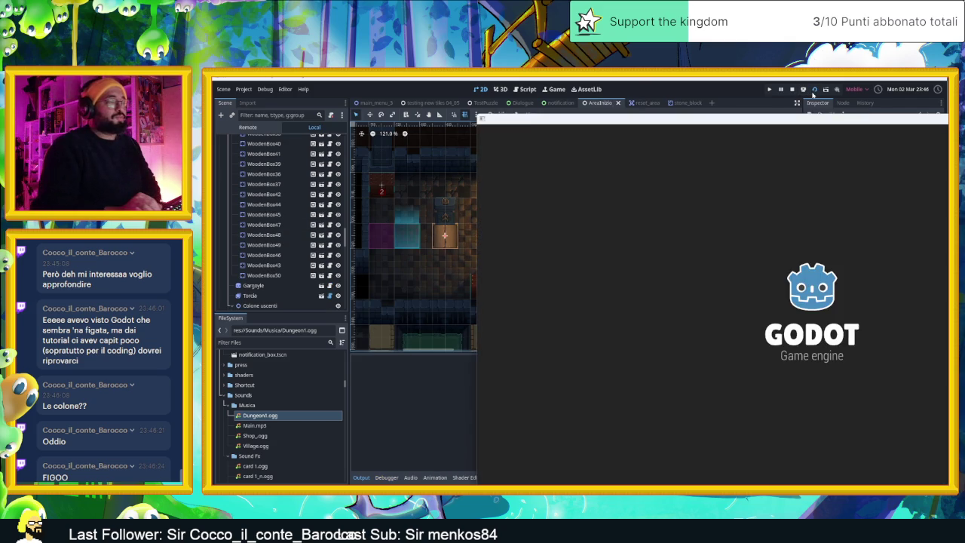
- Slide the slime to door 2, up past the arrow block and torch, then back left to the wall
{"action": "key", "text": "Right"}
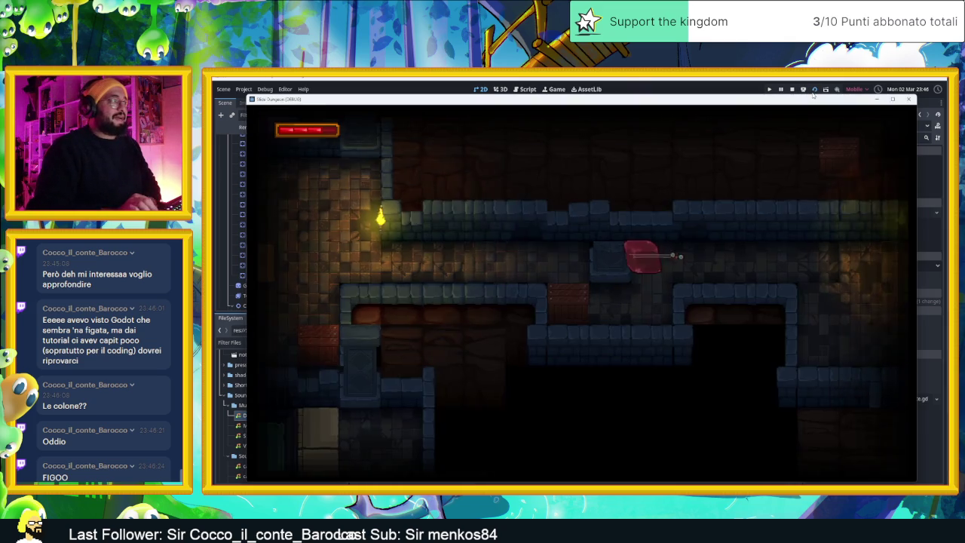
{"action": "key", "text": "Left"}
{"action": "key", "text": "Up"}
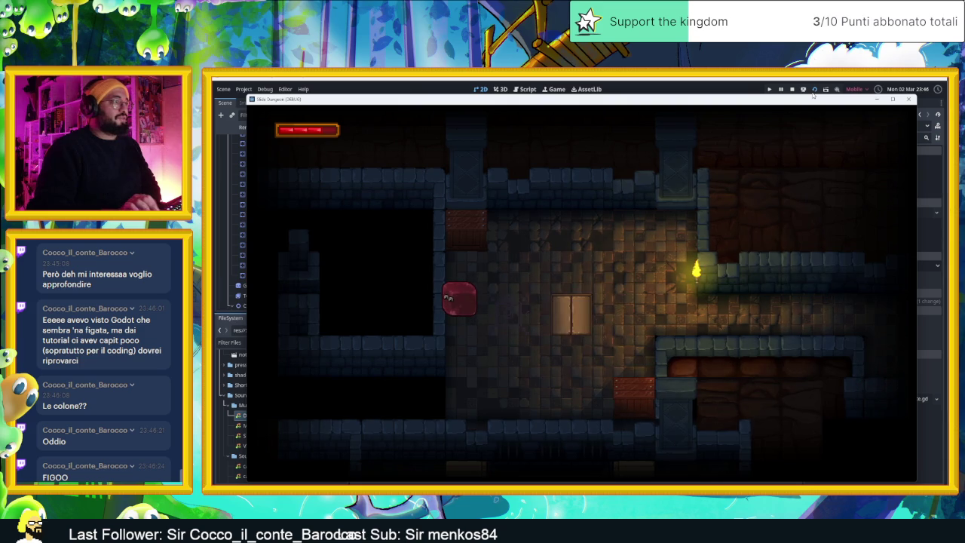
{"action": "key", "text": "Right"}
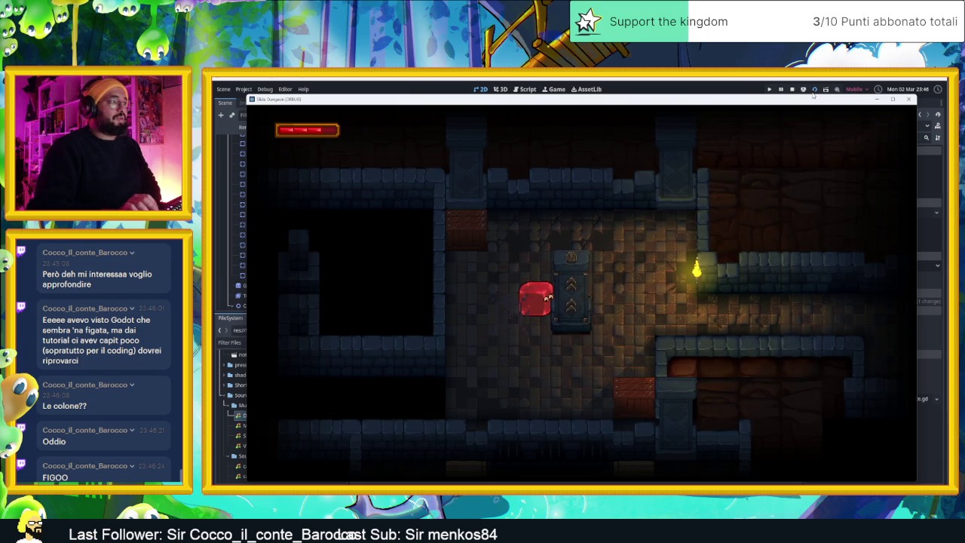
{"action": "key", "text": "Up"}
{"action": "key", "text": "Right"}
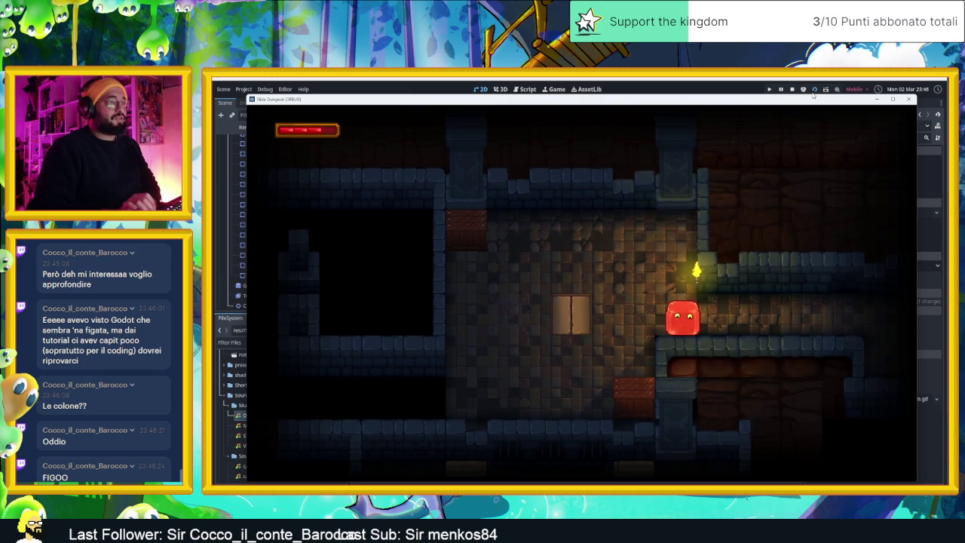
{"action": "key", "text": "Left"}
{"action": "key", "text": "Right"}
{"action": "key", "text": "Up"}
{"action": "key", "text": "Right"}
{"action": "key", "text": "Down"}
{"action": "key", "text": "Left"}
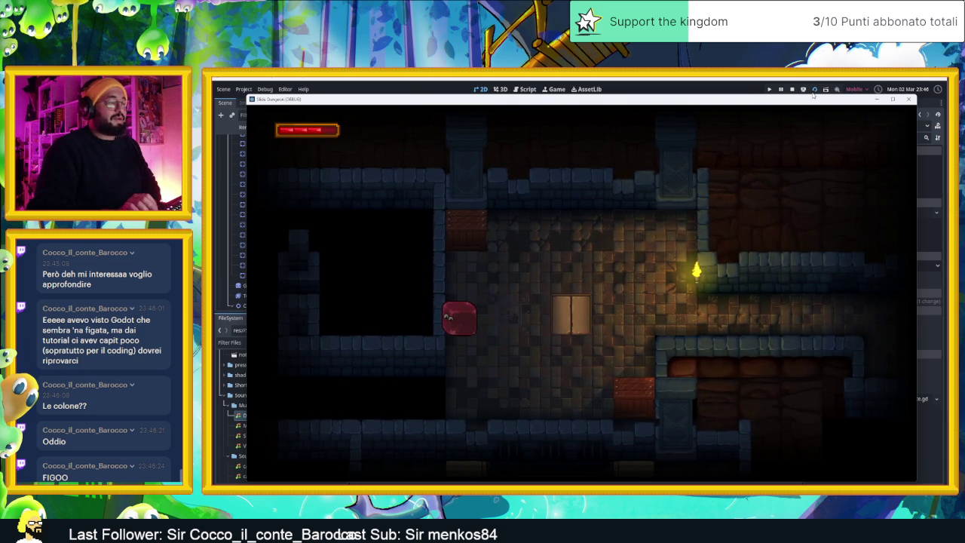
{"action": "key", "text": "Right"}
{"action": "key", "text": "Up"}
{"action": "key", "text": "Right"}
{"action": "key", "text": "Down"}
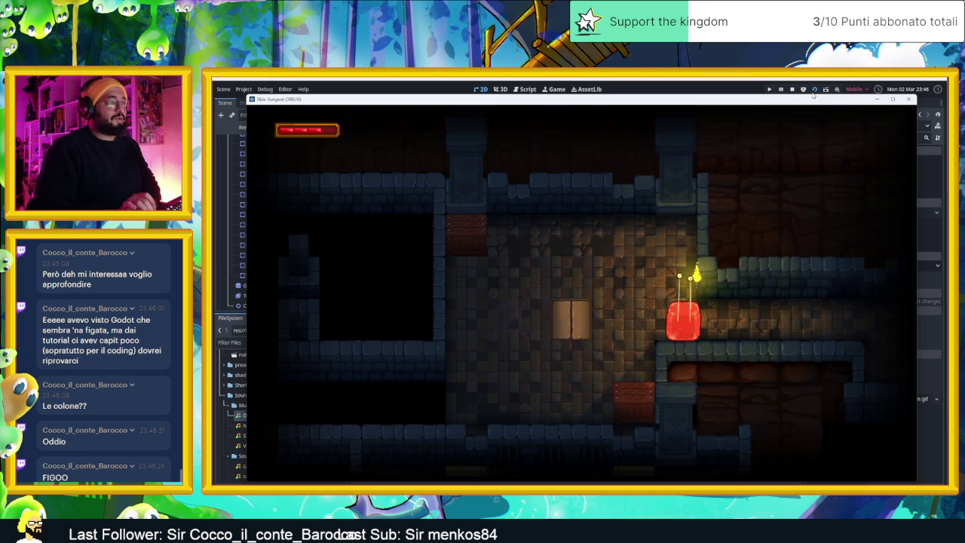
{"action": "key", "text": "Left"}
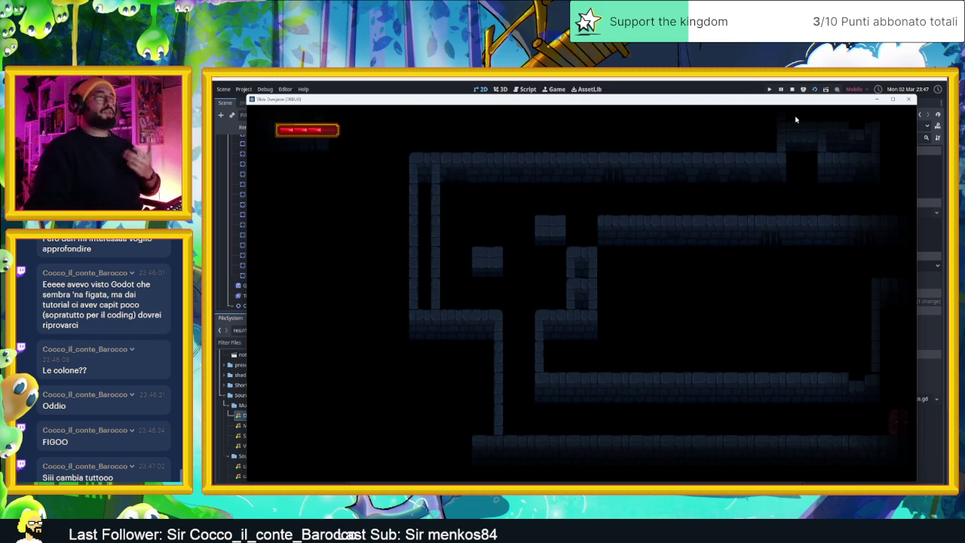
- Close the game, switch to the TestPuzzle scene and run it as the current scene
{"action": "left_click", "coordinate": [908, 99]}
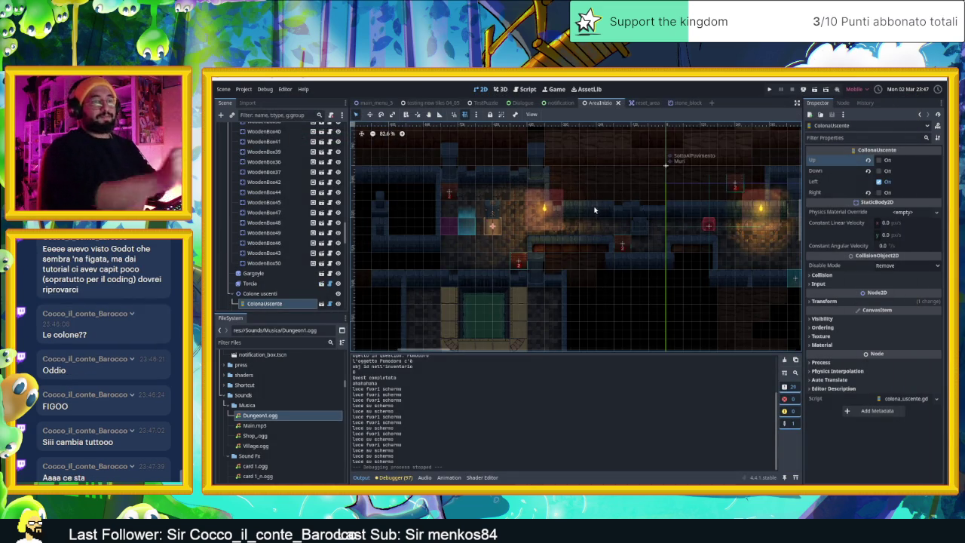
{"action": "left_click", "coordinate": [422, 102]}
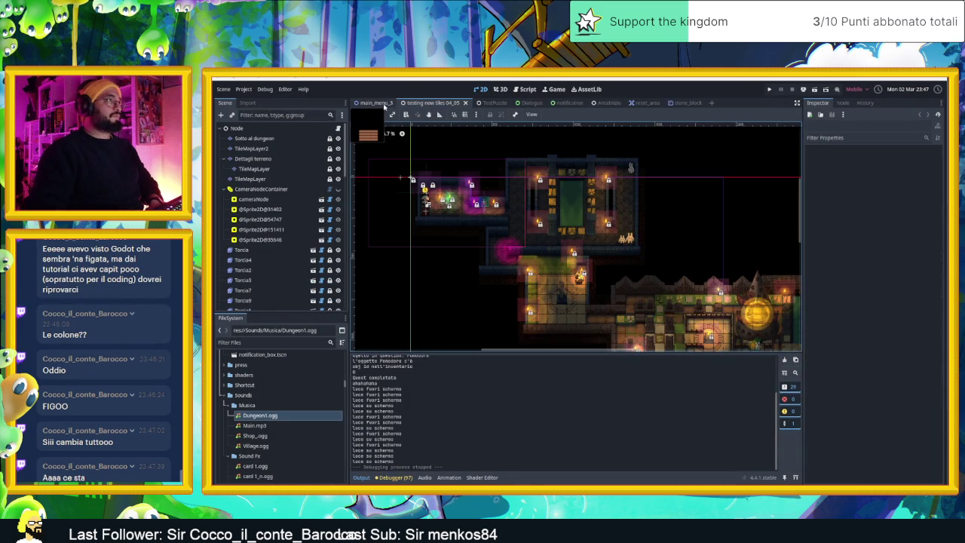
{"action": "left_click", "coordinate": [486, 103]}
{"action": "scroll", "coordinate": [603, 188], "scroll_direction": "down", "scroll_amount": 3}
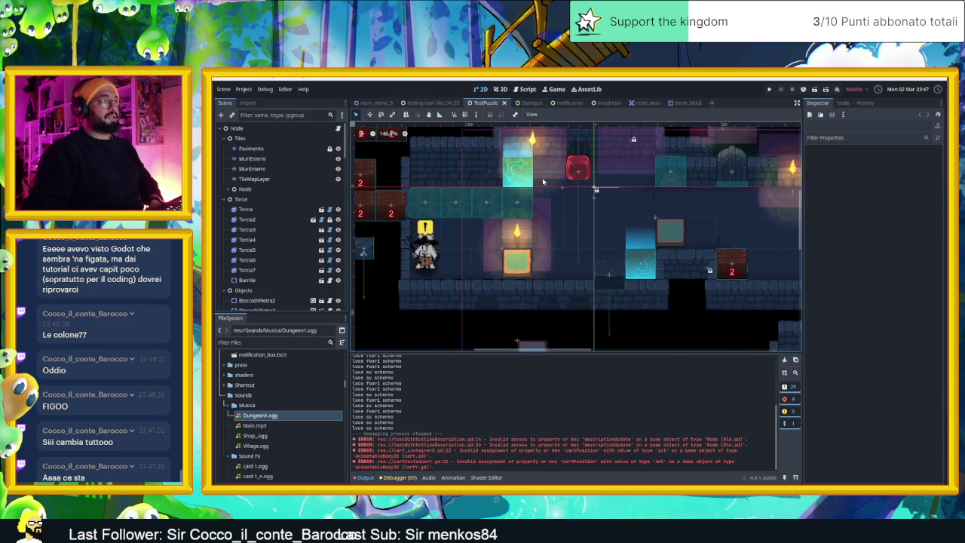
{"action": "scroll", "coordinate": [604, 177], "scroll_direction": "up", "scroll_amount": 1}
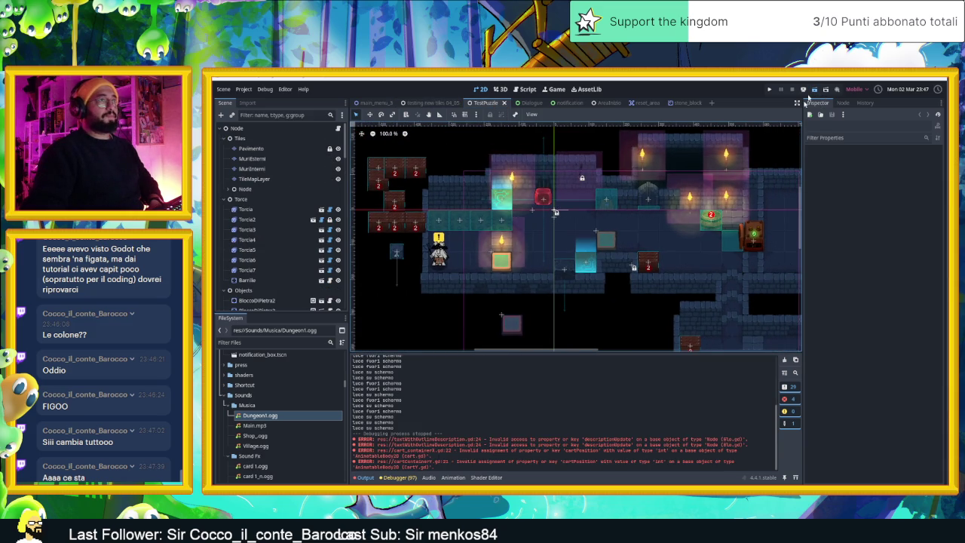
{"action": "left_click", "coordinate": [813, 91]}
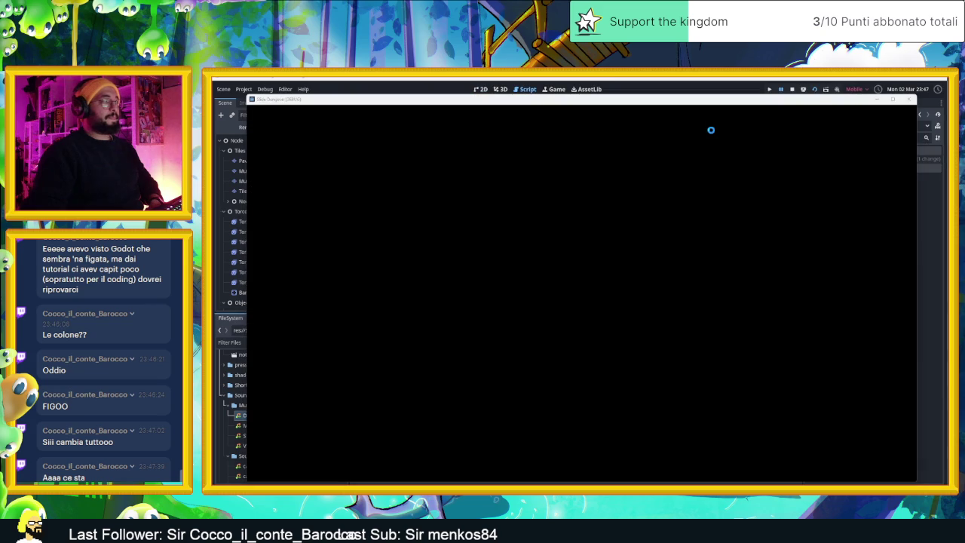
- Close the failed game, review the connect error in door.gd, and return to the 2D view
{"action": "left_click", "coordinate": [899, 103]}
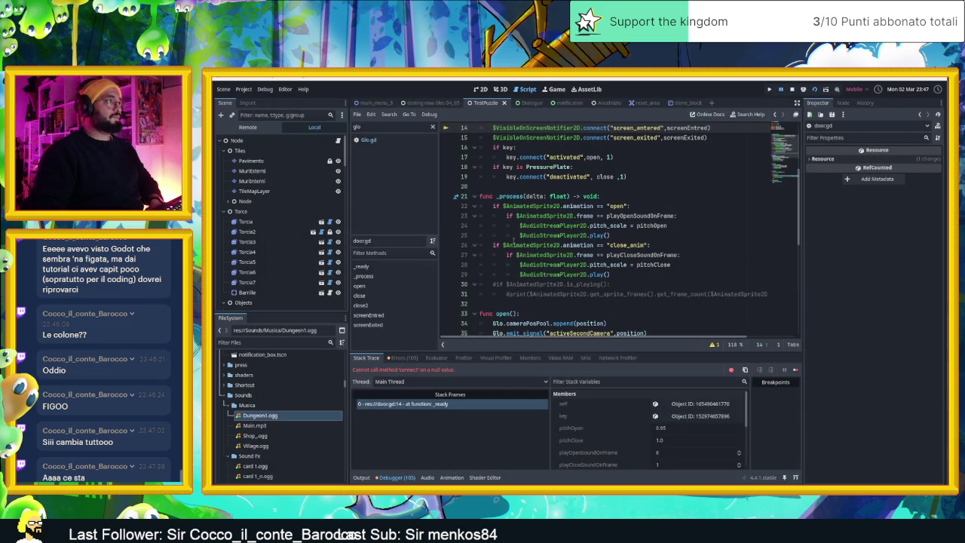
{"action": "scroll", "coordinate": [512, 240], "scroll_direction": "up", "scroll_amount": 2}
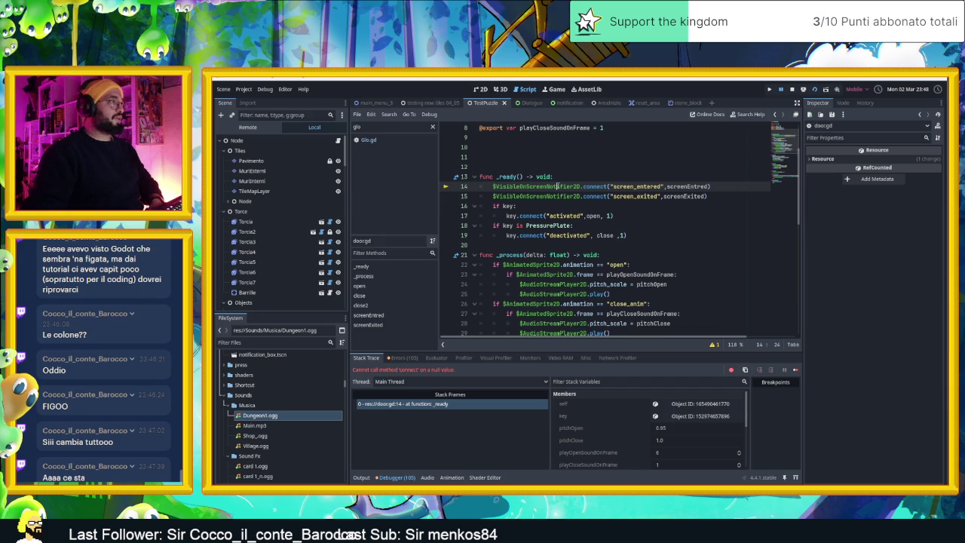
{"action": "scroll", "coordinate": [558, 186], "scroll_direction": "up", "scroll_amount": 3}
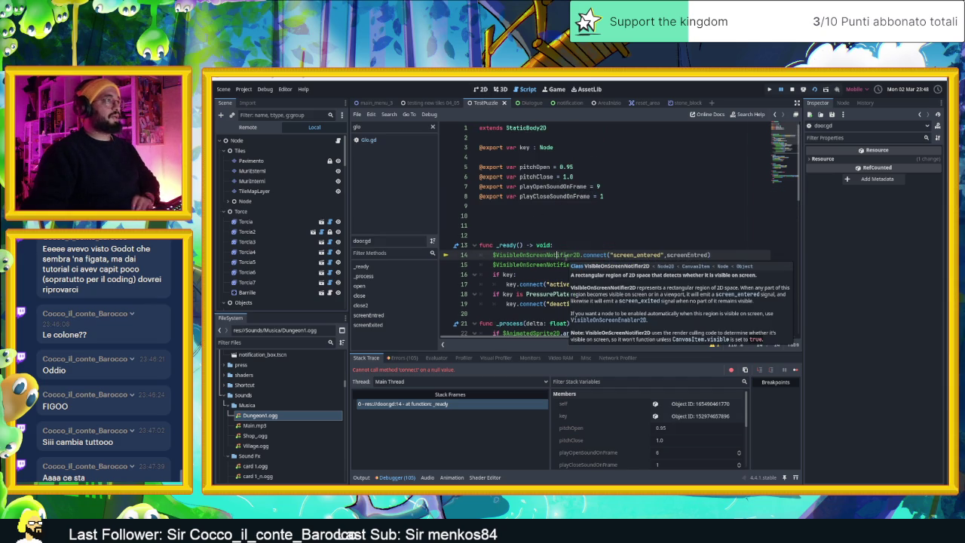
{"action": "scroll", "coordinate": [570, 258], "scroll_direction": "down", "scroll_amount": 7}
{"action": "scroll", "coordinate": [578, 264], "scroll_direction": "down", "scroll_amount": 6}
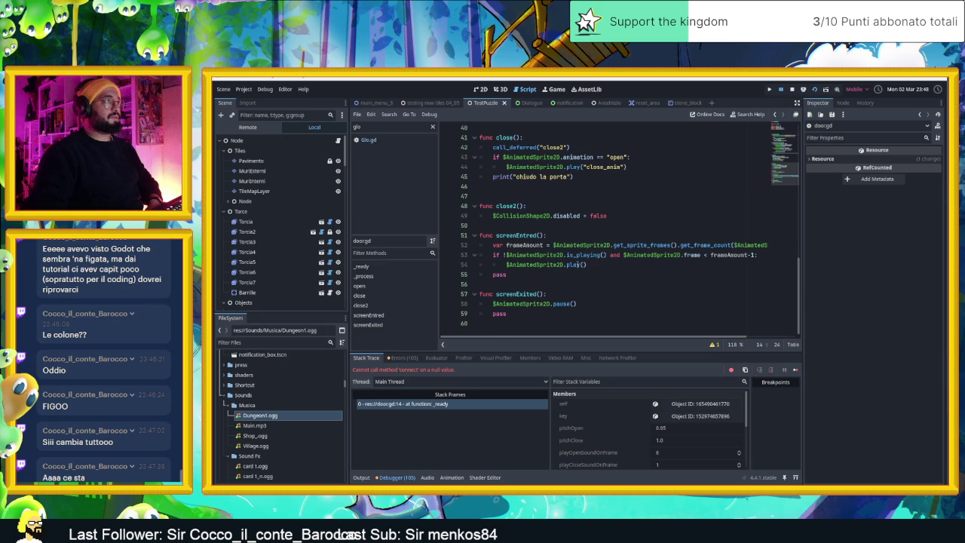
{"action": "scroll", "coordinate": [578, 265], "scroll_direction": "up", "scroll_amount": 13}
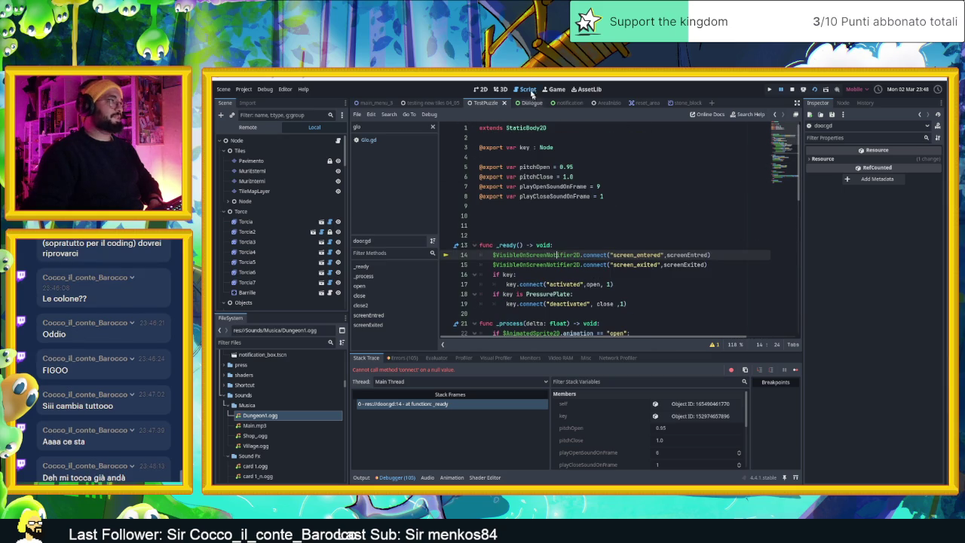
{"action": "left_click", "coordinate": [483, 90]}
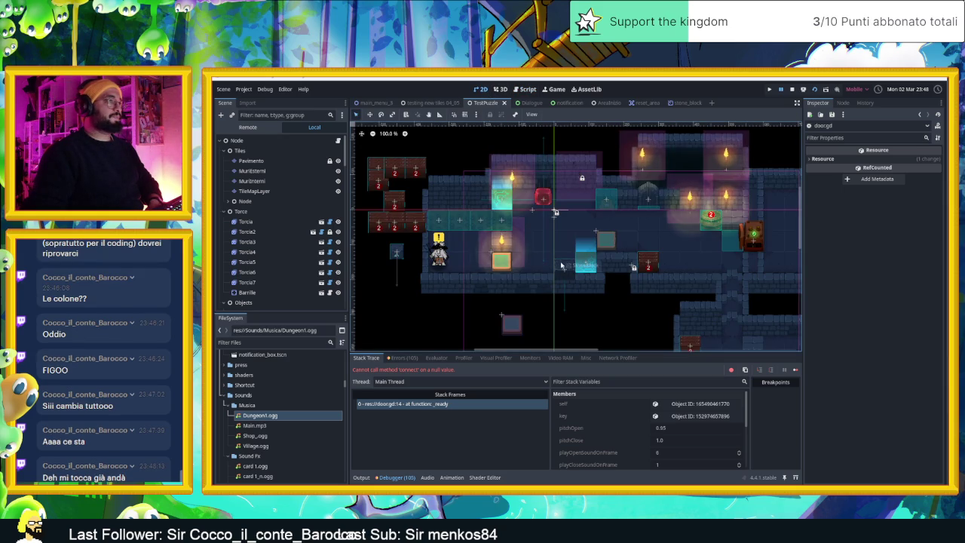
- Open the StoneBlock's own scene and review its script
{"action": "left_click_drag", "start_coordinate": [567, 269], "coordinate": [565, 265]}
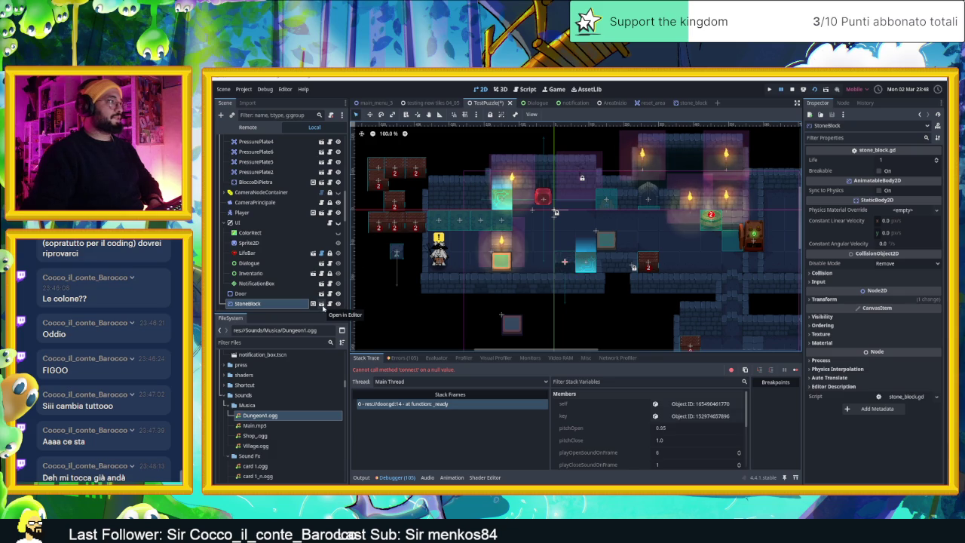
{"action": "left_click", "coordinate": [321, 304]}
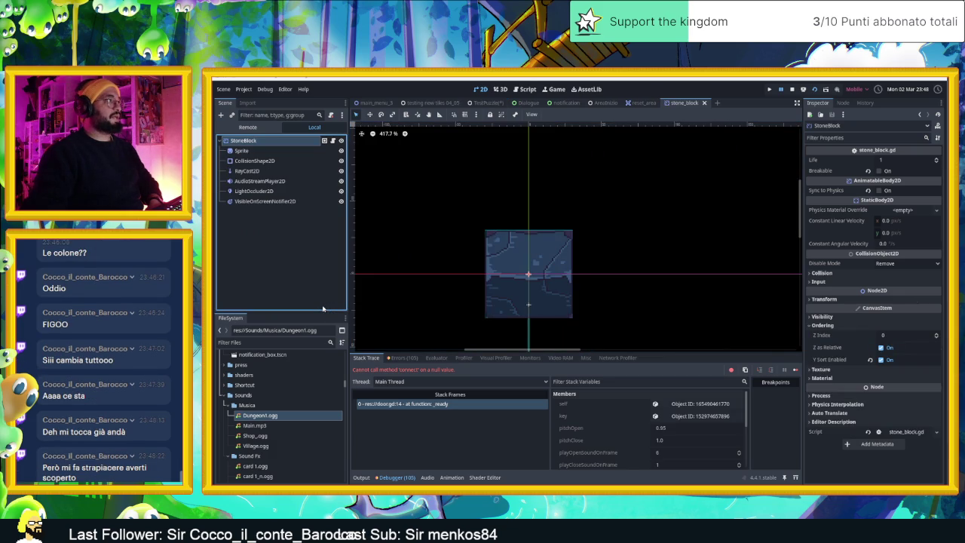
{"action": "left_click", "coordinate": [332, 141]}
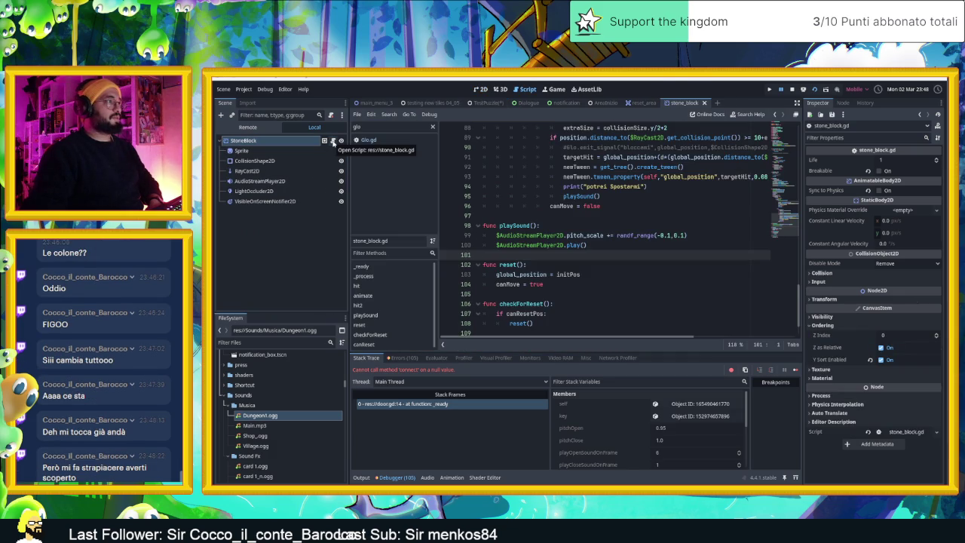
{"action": "scroll", "coordinate": [553, 226], "scroll_direction": "up", "scroll_amount": 20}
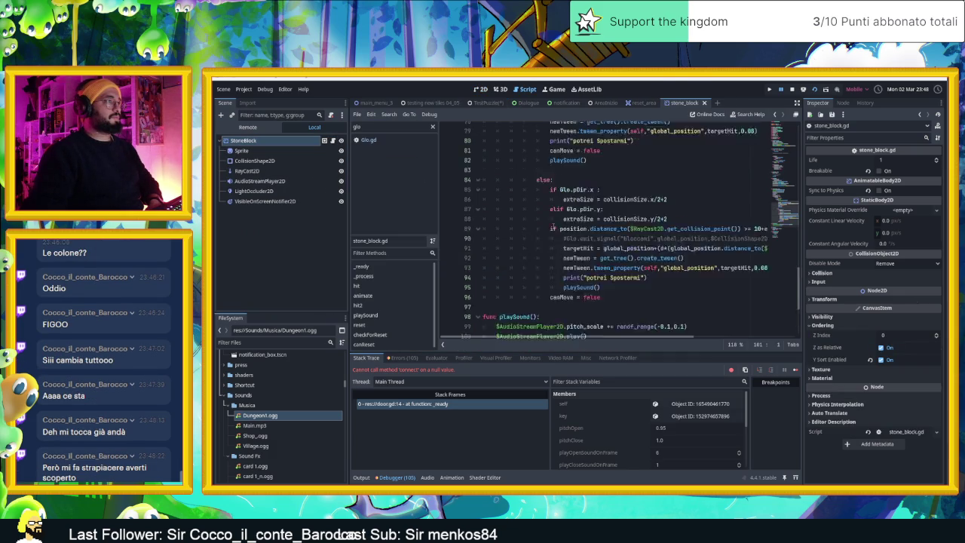
{"action": "scroll", "coordinate": [553, 225], "scroll_direction": "up", "scroll_amount": 6}
{"action": "scroll", "coordinate": [539, 235], "scroll_direction": "down", "scroll_amount": 5}
- Back in the TestPuzzle 2D view, duplicate the StoneBlock with Ctrl+D and stop the running game
{"action": "left_click", "coordinate": [483, 102]}
{"action": "left_click", "coordinate": [481, 90]}
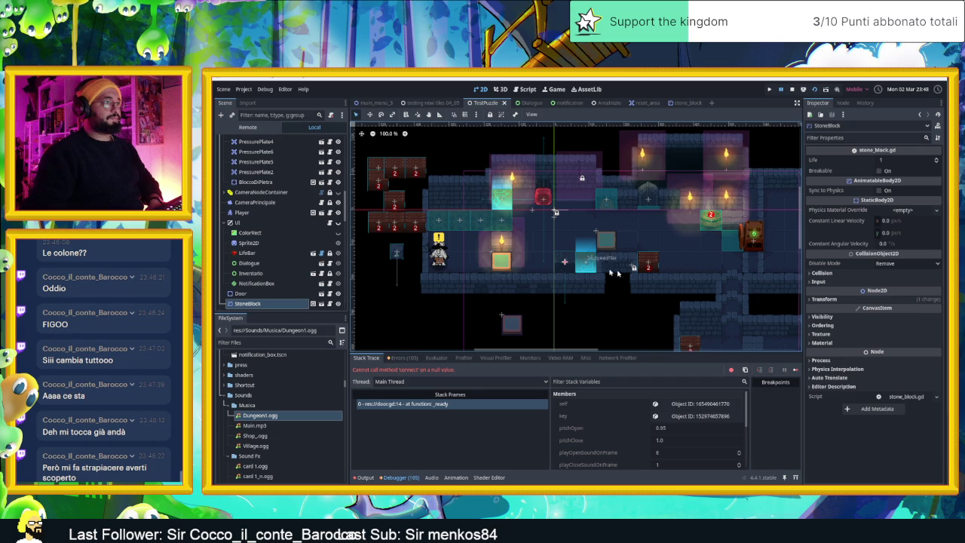
{"action": "scroll", "coordinate": [607, 270], "scroll_direction": "down", "scroll_amount": 5}
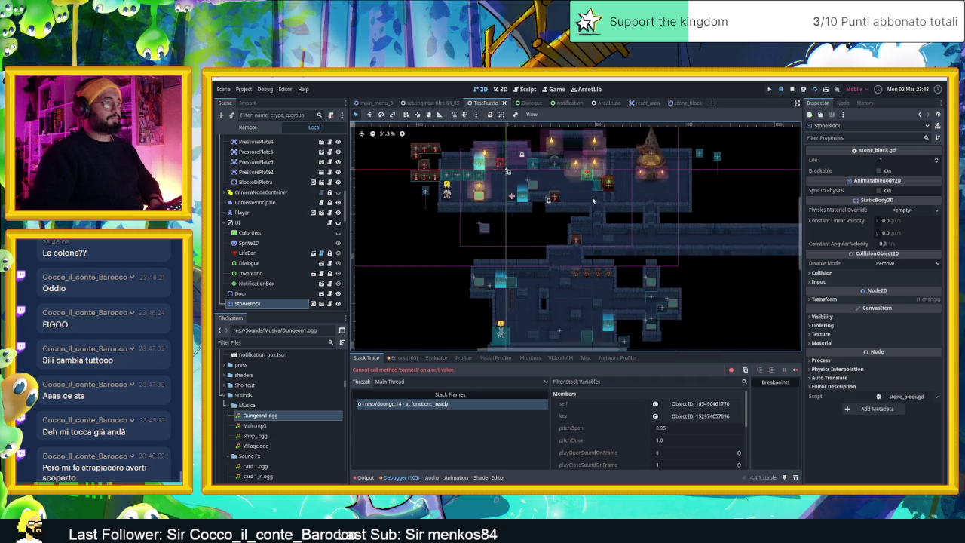
{"action": "scroll", "coordinate": [593, 200], "scroll_direction": "down", "scroll_amount": 1}
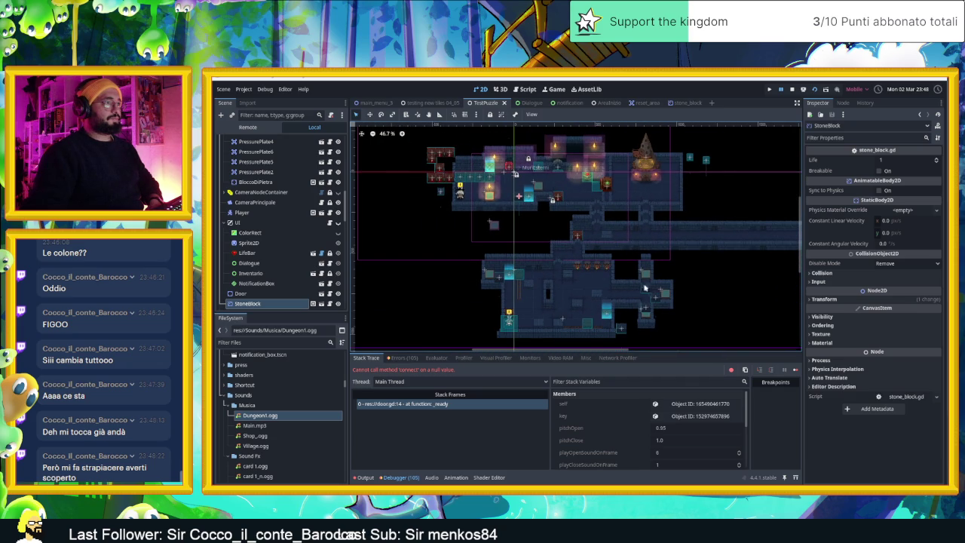
{"action": "scroll", "coordinate": [644, 287], "scroll_direction": "up", "scroll_amount": 3}
{"action": "key", "text": "ctrl+d"}
{"action": "key", "text": "ctrl+d"}
{"action": "key", "text": "ctrl+d"}
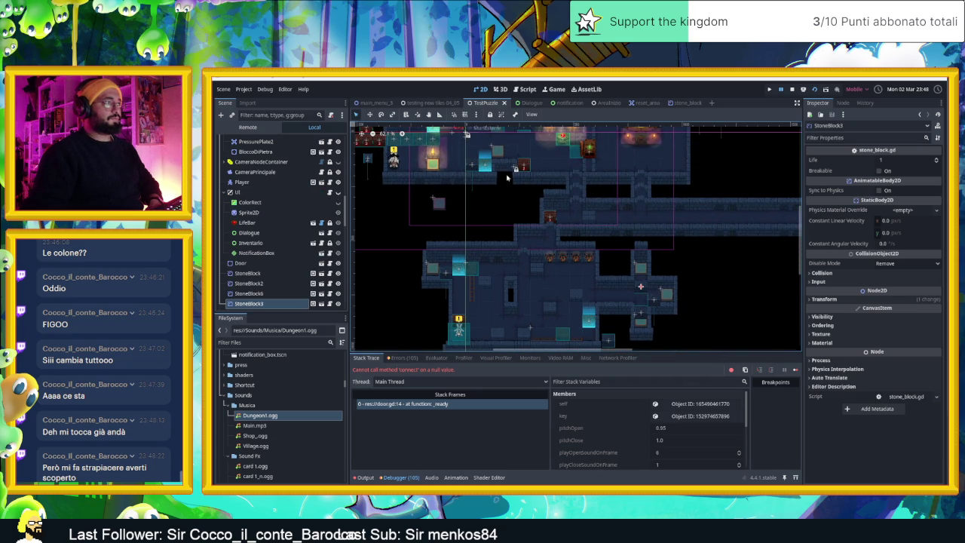
{"action": "scroll", "coordinate": [528, 249], "scroll_direction": "up", "scroll_amount": 5}
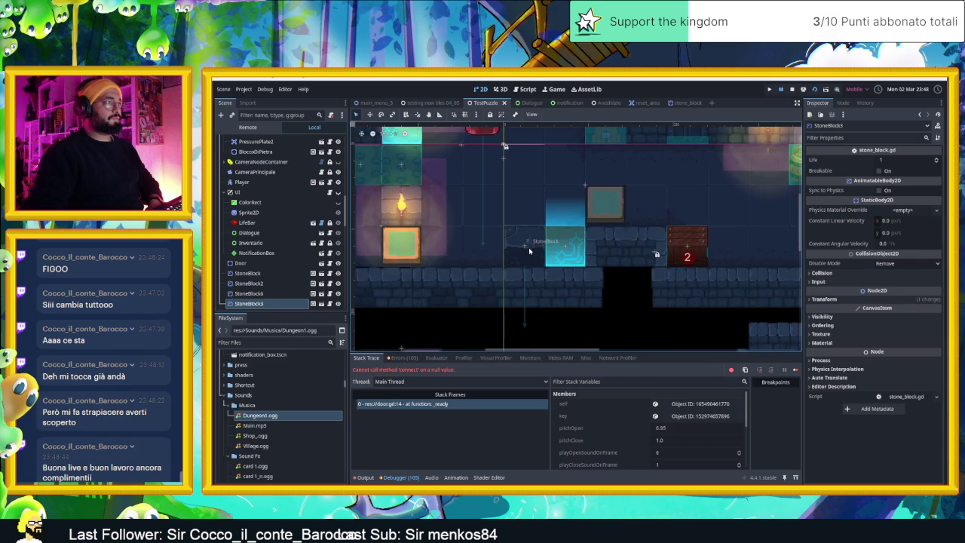
{"action": "left_click", "coordinate": [801, 89]}
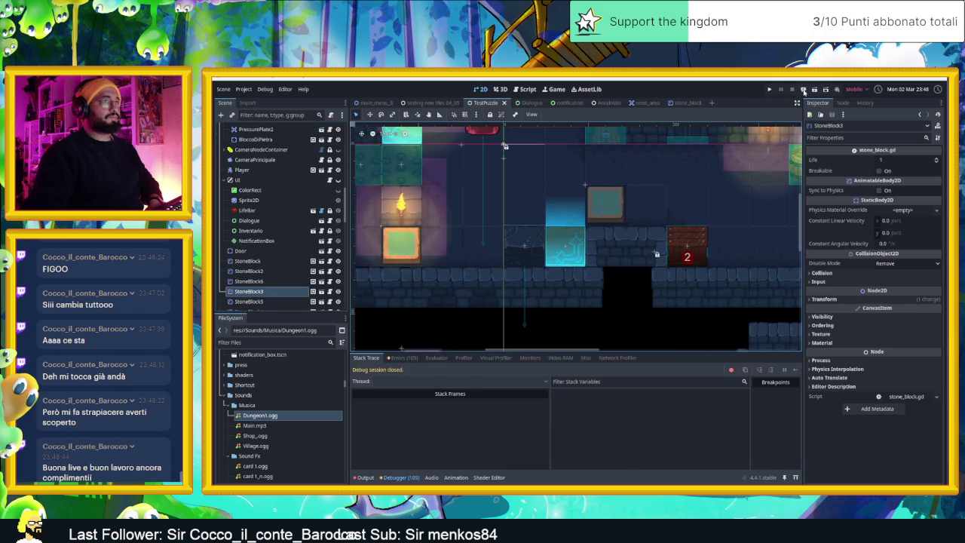
- Save TestPuzzle, inspect the notifier reference on door.gd line 14, and move the game window aside
{"action": "key", "text": "ctrl+s"}
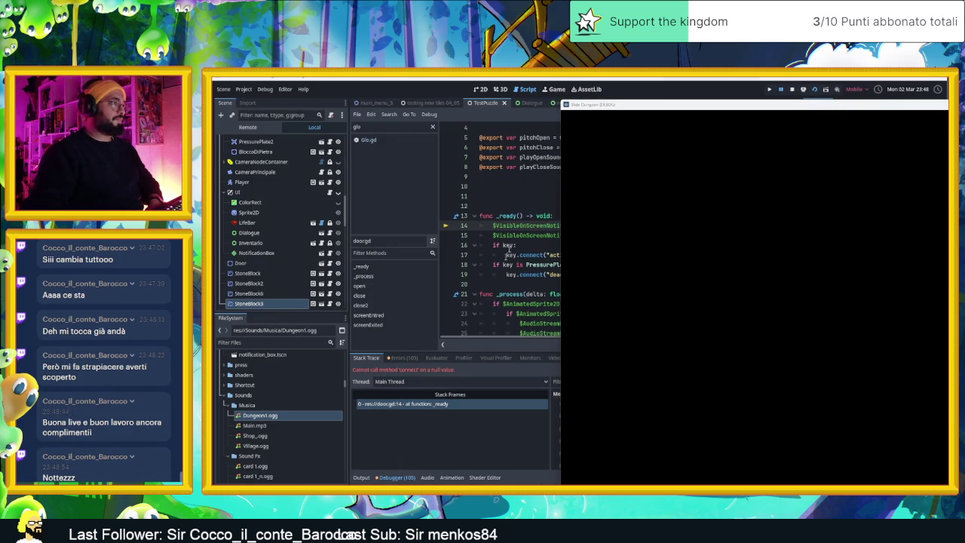
{"action": "left_click", "coordinate": [519, 217]}
{"action": "left_click", "coordinate": [522, 225]}
{"action": "mouse_move", "coordinate": [608, 108]}
{"action": "left_mouse_down"}
{"action": "mouse_move", "coordinate": [659, 108]}
{"action": "mouse_move", "coordinate": [710, 163]}
{"action": "mouse_move", "coordinate": [769, 140]}
{"action": "left_mouse_up"}
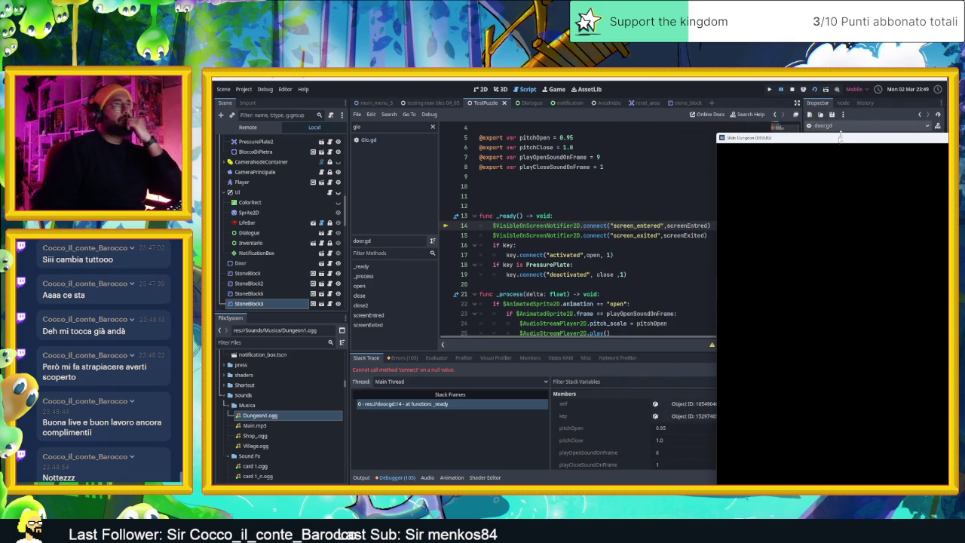
{"action": "mouse_move", "coordinate": [835, 139]}
{"action": "left_mouse_down"}
{"action": "mouse_move", "coordinate": [810, 272]}
{"action": "mouse_move", "coordinate": [943, 196]}
{"action": "mouse_move", "coordinate": [943, 177]}
{"action": "mouse_move", "coordinate": [860, 184]}
{"action": "left_mouse_up"}
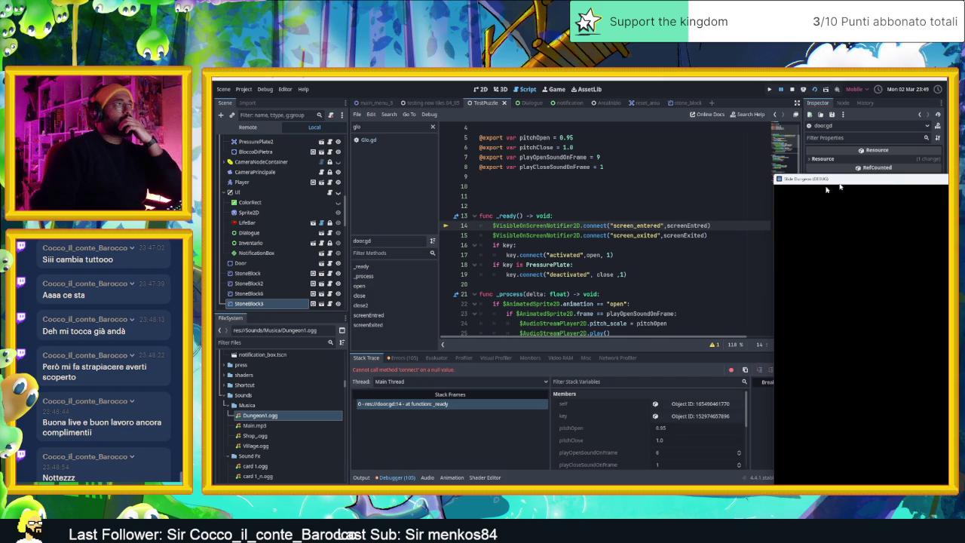
- Review door.gd, jump to the error's line from the Debugger stack frame, and stop the game
{"action": "scroll", "coordinate": [582, 255], "scroll_direction": "up", "scroll_amount": 2}
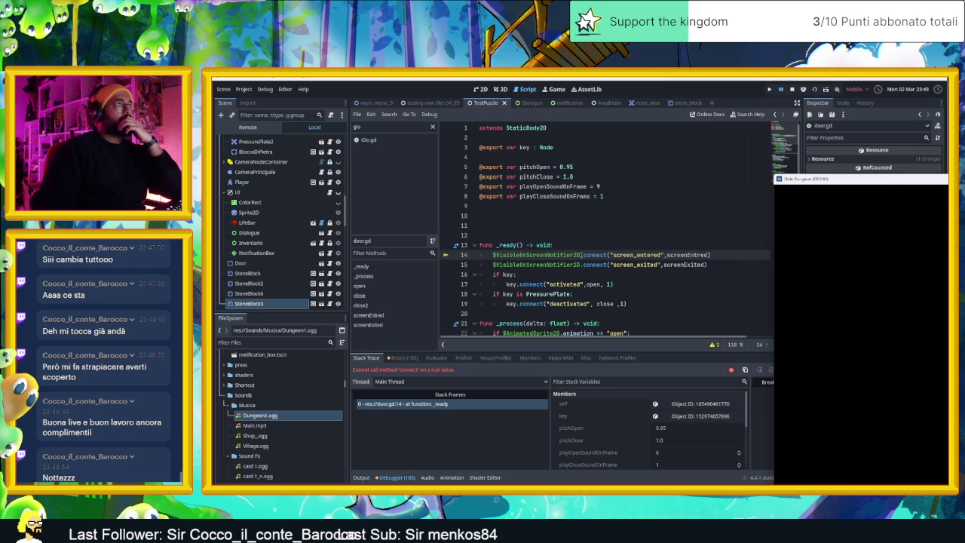
{"action": "scroll", "coordinate": [582, 255], "scroll_direction": "down", "scroll_amount": 4}
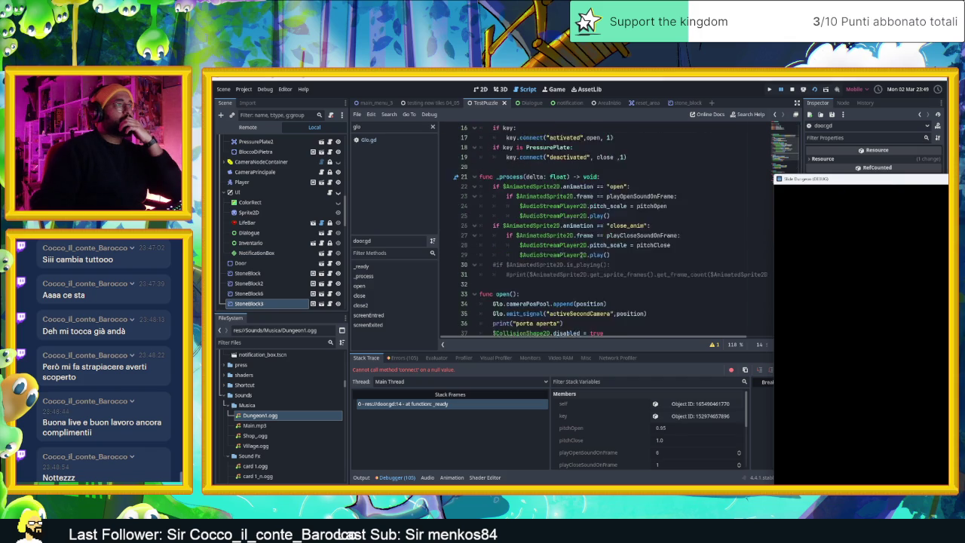
{"action": "scroll", "coordinate": [582, 255], "scroll_direction": "down", "scroll_amount": 3}
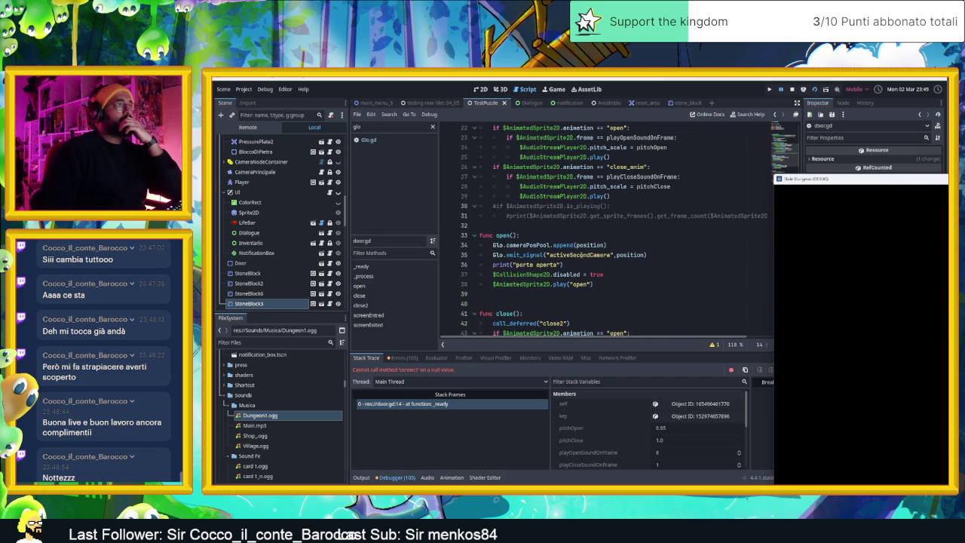
{"action": "scroll", "coordinate": [583, 255], "scroll_direction": "down", "scroll_amount": 2}
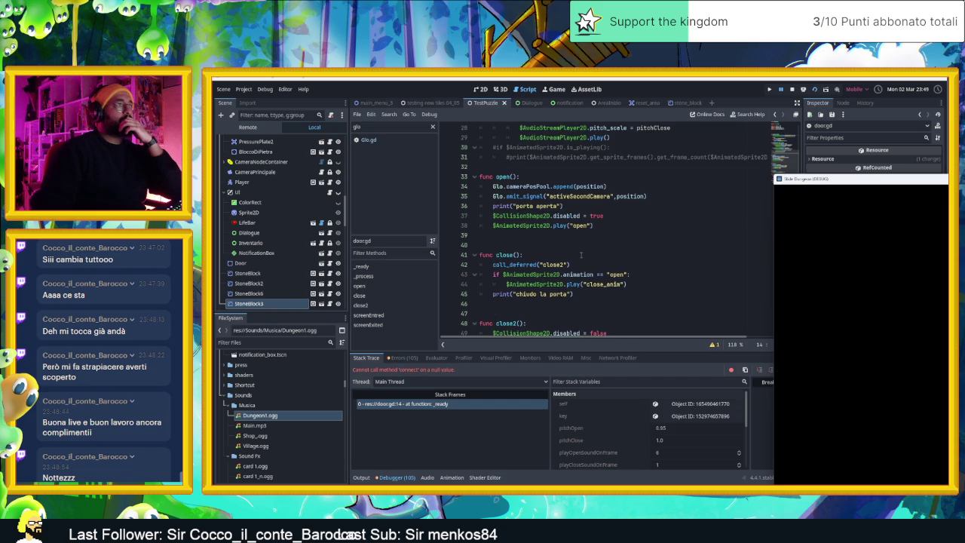
{"action": "scroll", "coordinate": [581, 255], "scroll_direction": "down", "scroll_amount": 1}
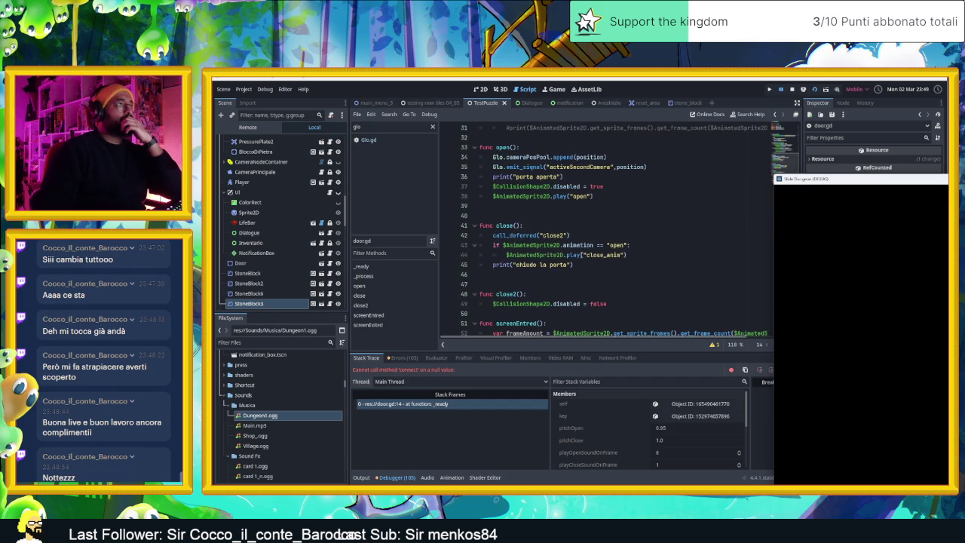
{"action": "scroll", "coordinate": [582, 254], "scroll_direction": "down", "scroll_amount": 3}
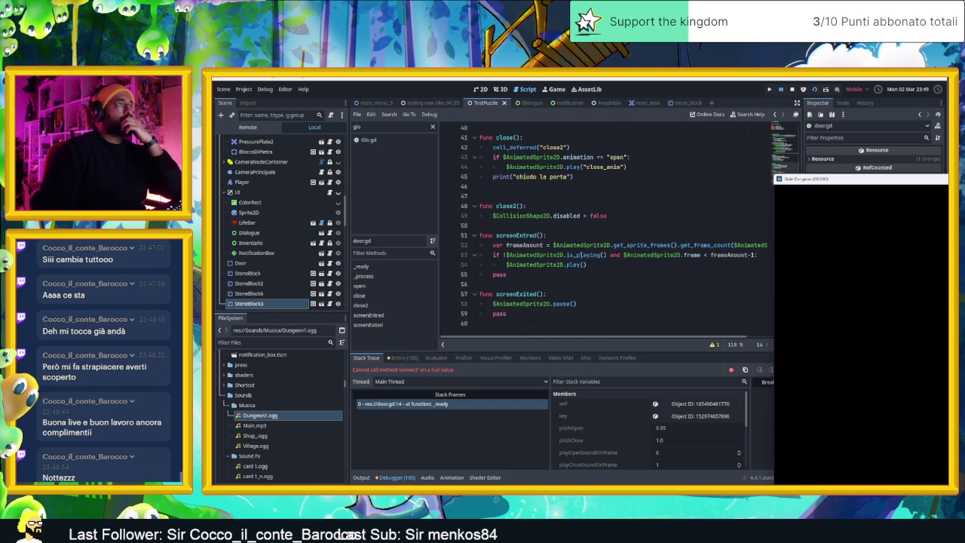
{"action": "scroll", "coordinate": [582, 255], "scroll_direction": "up", "scroll_amount": 13}
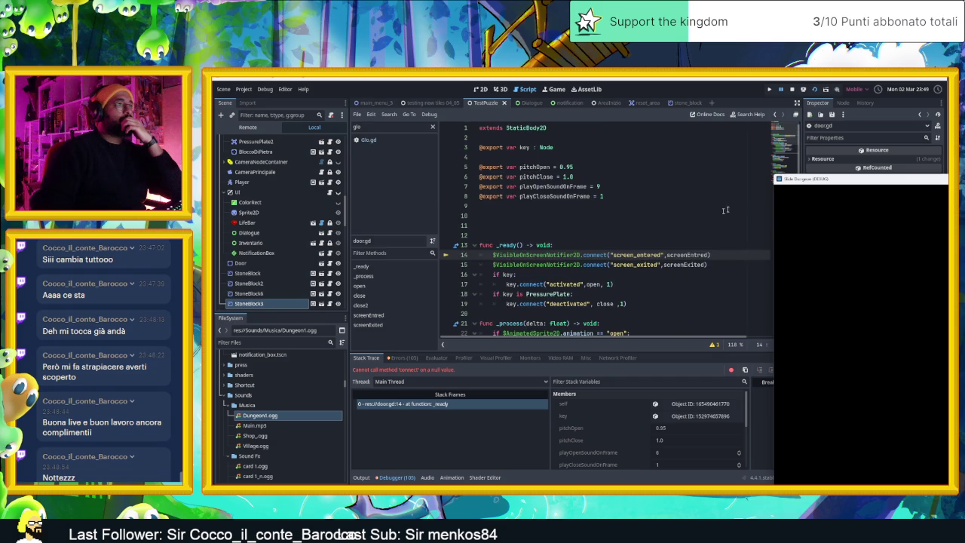
{"action": "mouse_move", "coordinate": [828, 183]}
{"action": "left_mouse_down"}
{"action": "mouse_move", "coordinate": [794, 302]}
{"action": "mouse_move", "coordinate": [720, 327]}
{"action": "mouse_move", "coordinate": [769, 243]}
{"action": "left_mouse_up"}
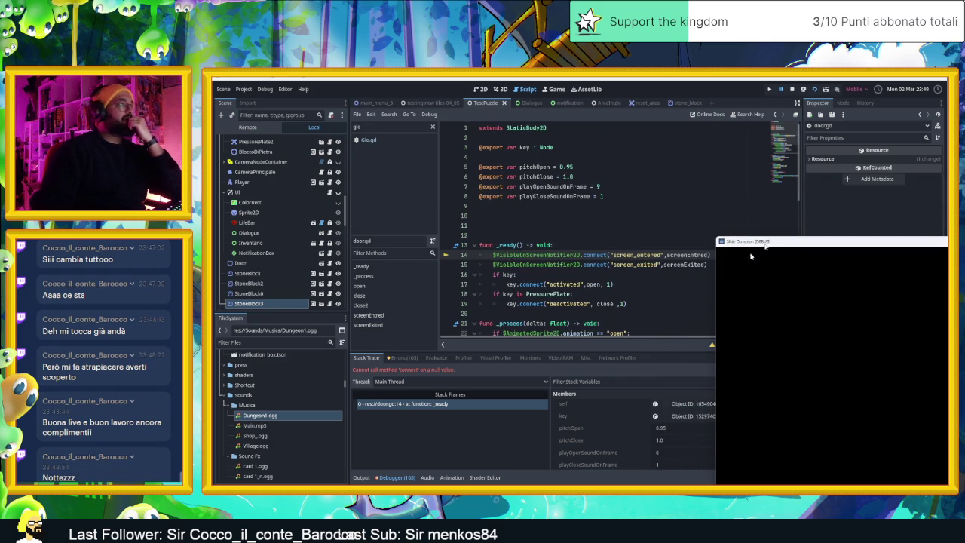
{"action": "left_click", "coordinate": [414, 406]}
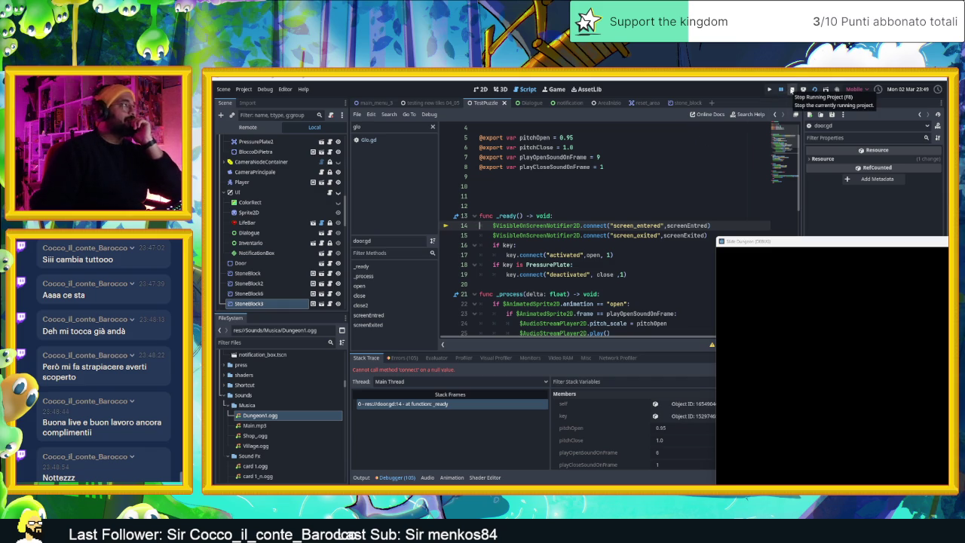
{"action": "left_click", "coordinate": [792, 89]}
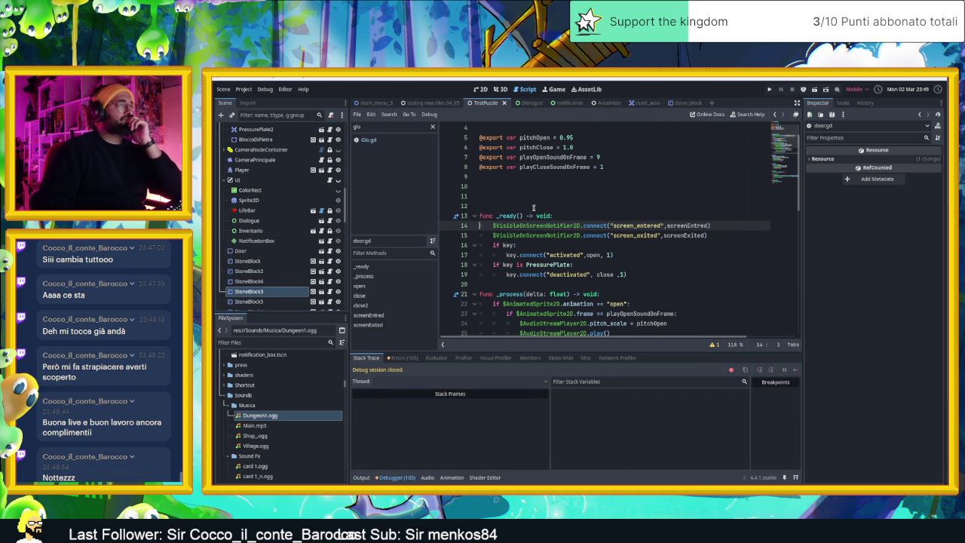
- Select the Door in TestPuzzle, then switch to the AreaInizio level's 2D view
{"action": "scroll", "coordinate": [329, 261], "scroll_direction": "up", "scroll_amount": 1}
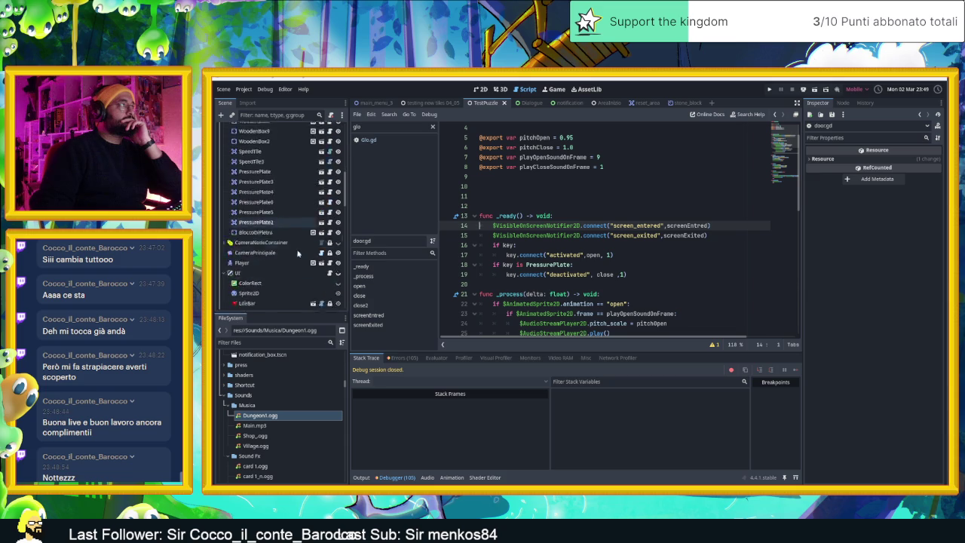
{"action": "left_click", "coordinate": [291, 275]}
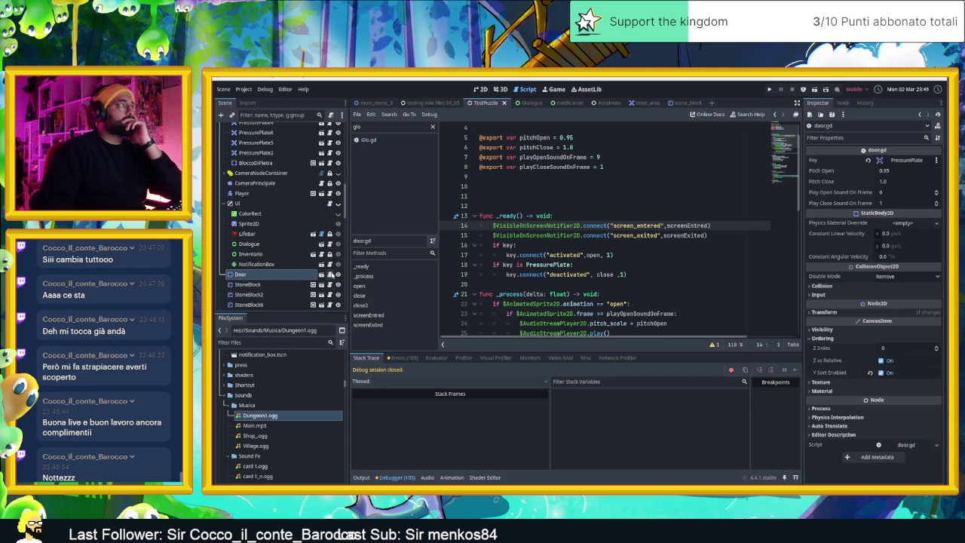
{"action": "left_click", "coordinate": [280, 275]}
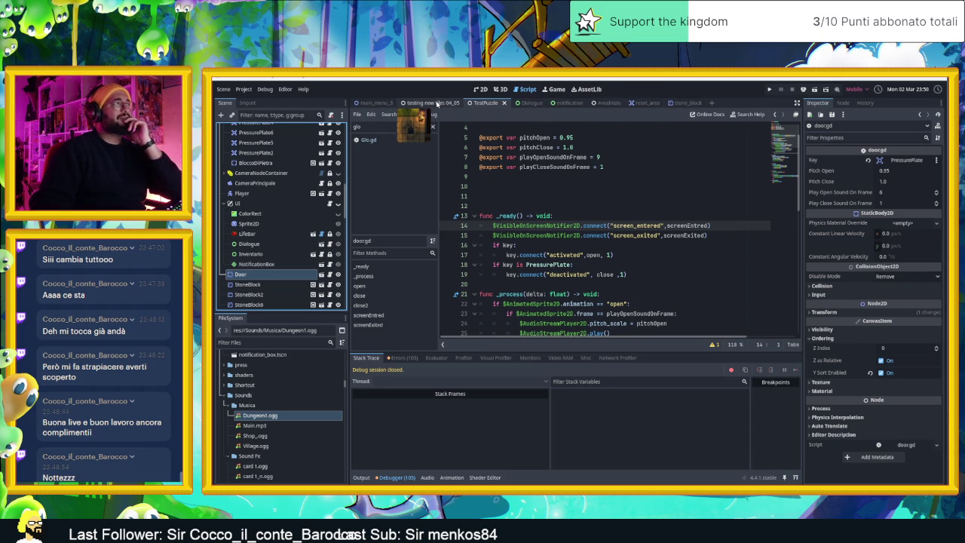
{"action": "left_click", "coordinate": [677, 105]}
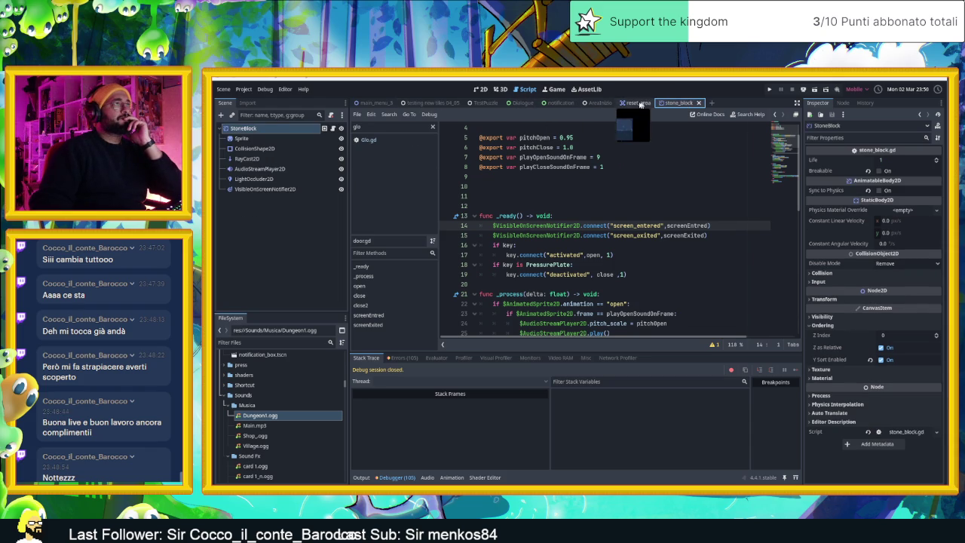
{"action": "left_click", "coordinate": [600, 102]}
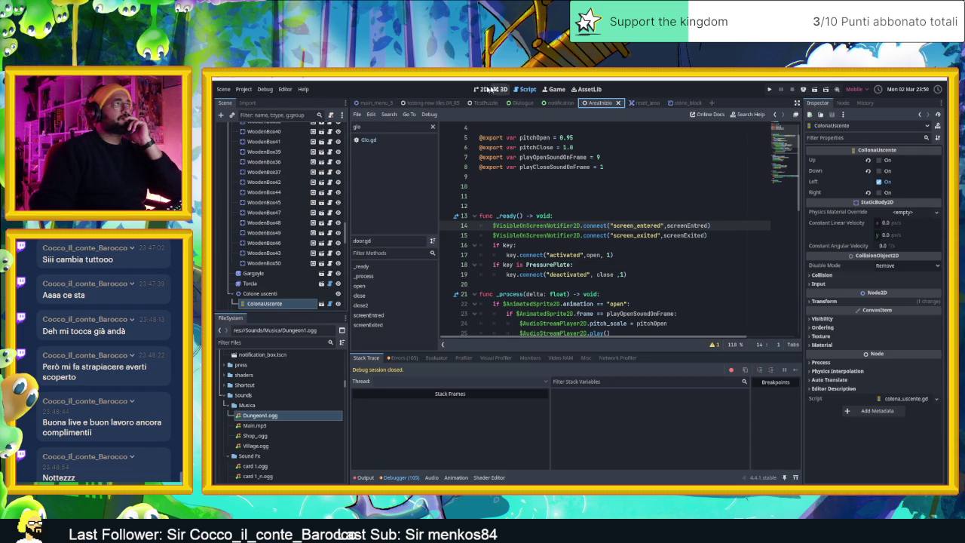
{"action": "left_click", "coordinate": [480, 89]}
- Open the AreaInizio Door's own scene and its door script
{"action": "scroll", "coordinate": [445, 168], "scroll_direction": "up", "scroll_amount": 4}
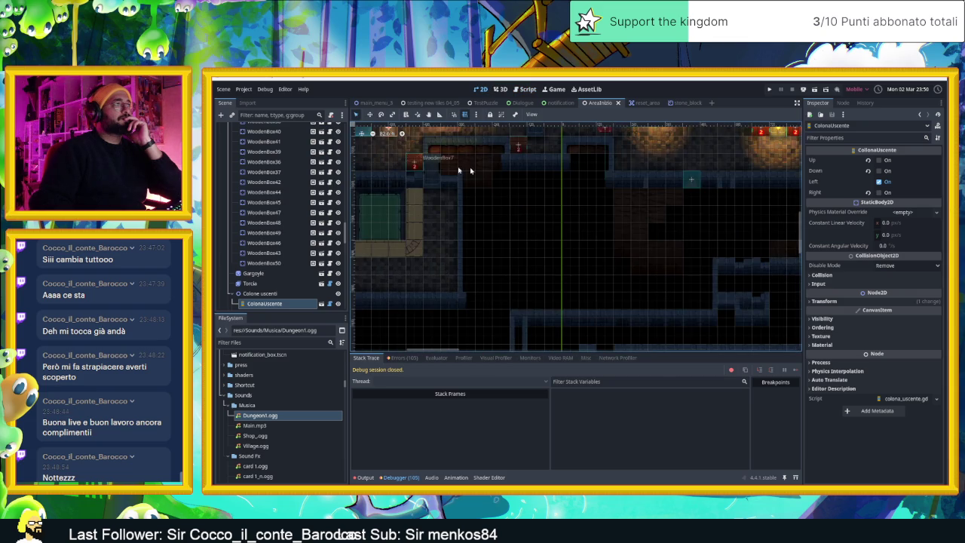
{"action": "left_click_drag", "start_coordinate": [596, 175], "coordinate": [572, 212]}
{"action": "left_click", "coordinate": [587, 216]}
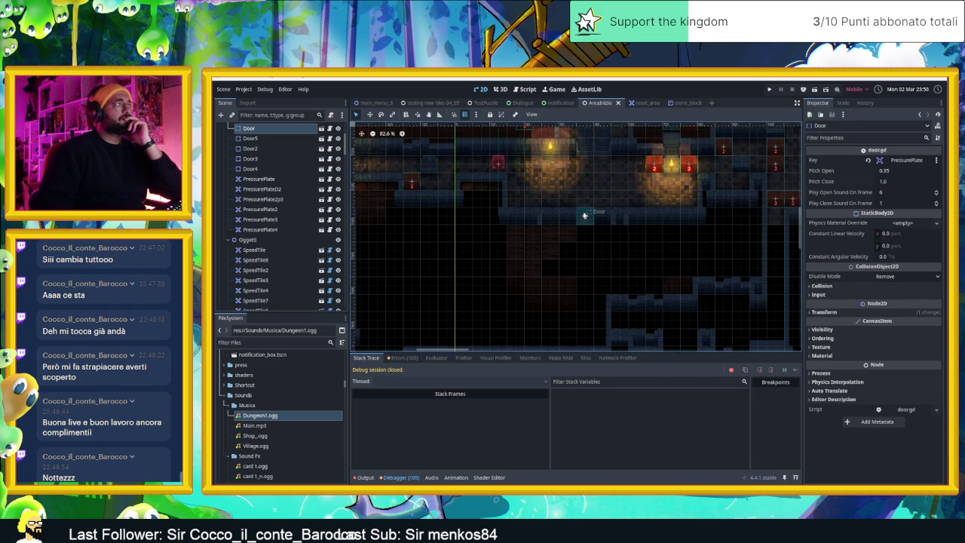
{"action": "left_click", "coordinate": [322, 135]}
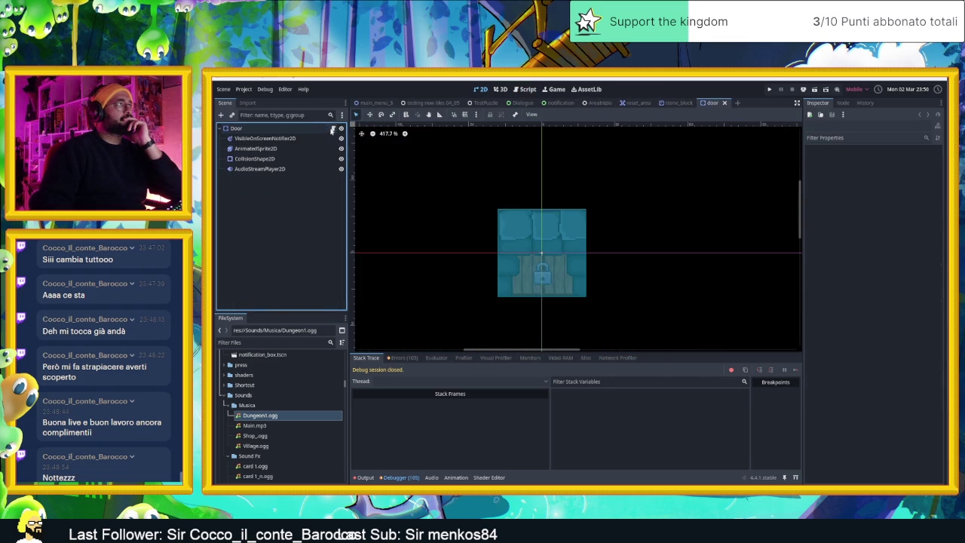
{"action": "left_click", "coordinate": [333, 130]}
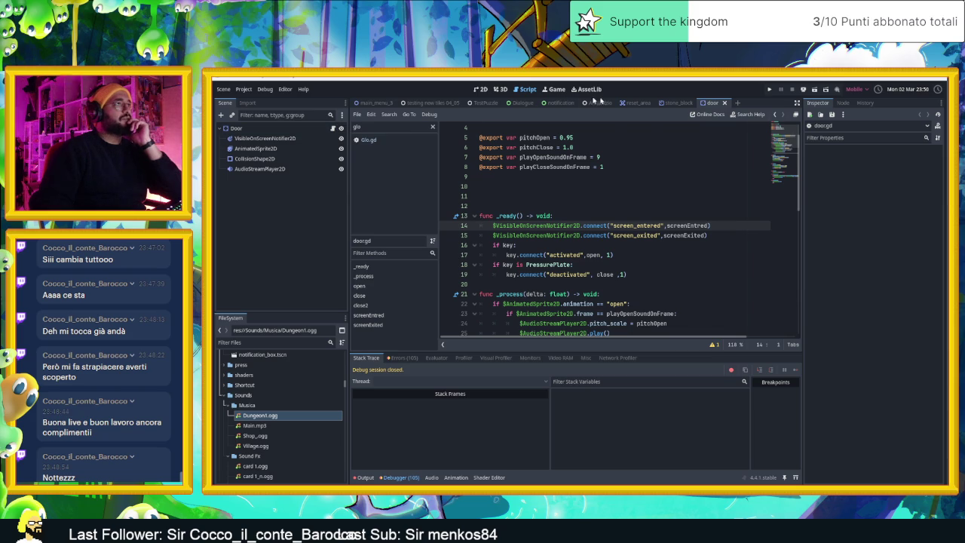
- Return to the TestPuzzle level layout and select Door2
{"action": "left_click", "coordinate": [595, 104]}
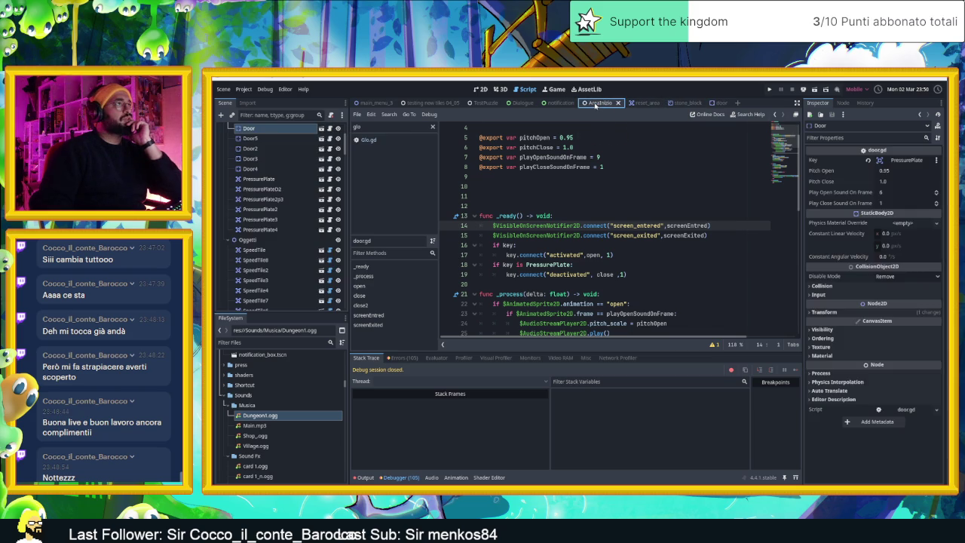
{"action": "left_click", "coordinate": [482, 104]}
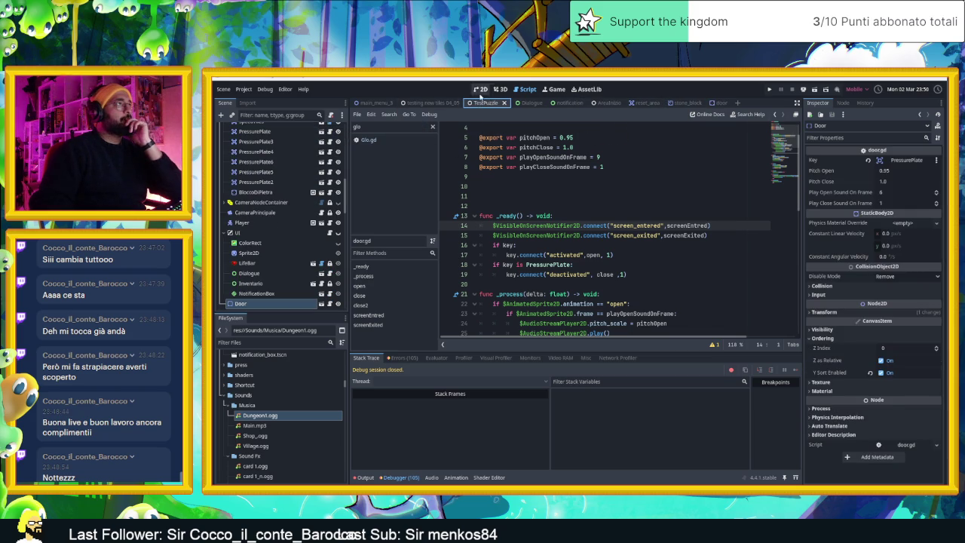
{"action": "left_click", "coordinate": [480, 89]}
{"action": "scroll", "coordinate": [543, 222], "scroll_direction": "up", "scroll_amount": 3}
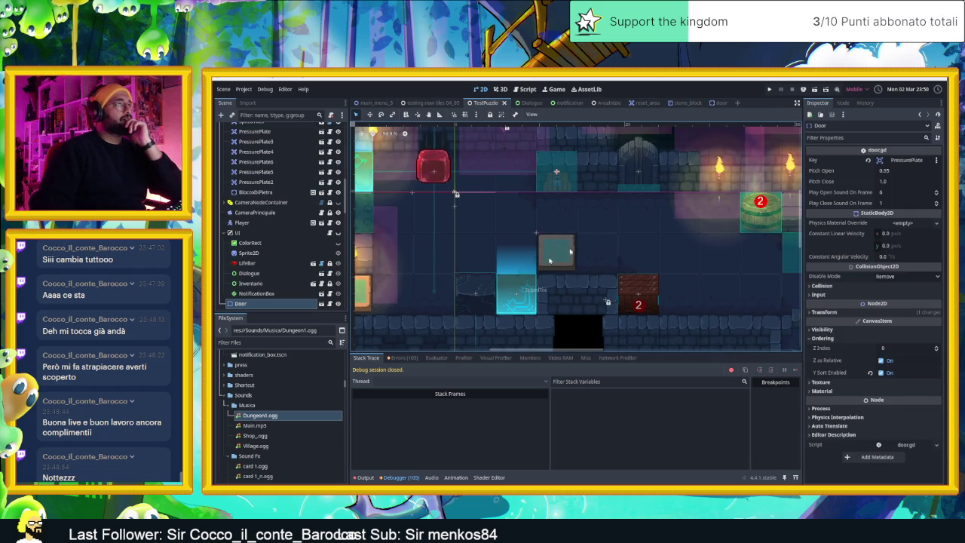
{"action": "left_click", "coordinate": [639, 169]}
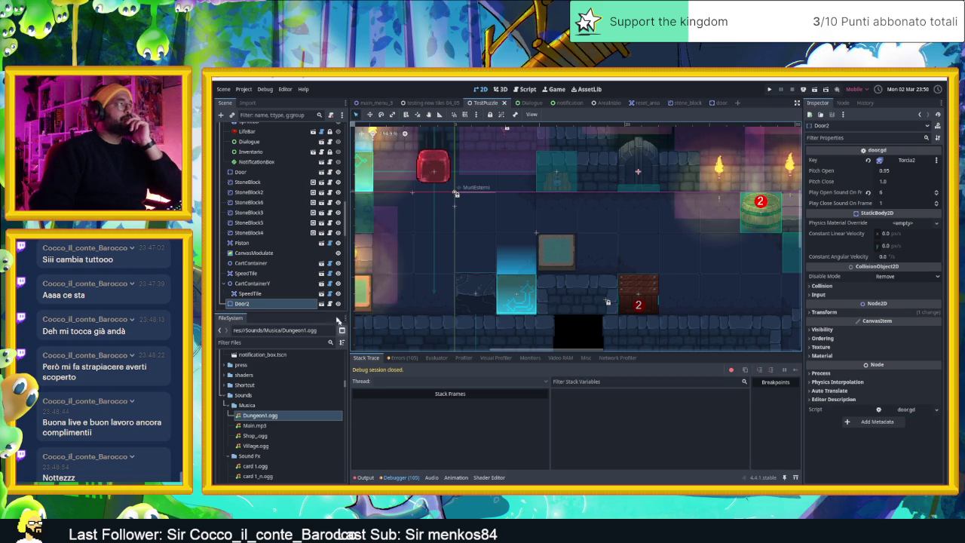
- Add a VisibleOnScreenNotifier2D child to Door2's root Door node, then return to TestPuzzle and save
{"action": "left_click", "coordinate": [322, 304]}
{"action": "left_click", "coordinate": [237, 129]}
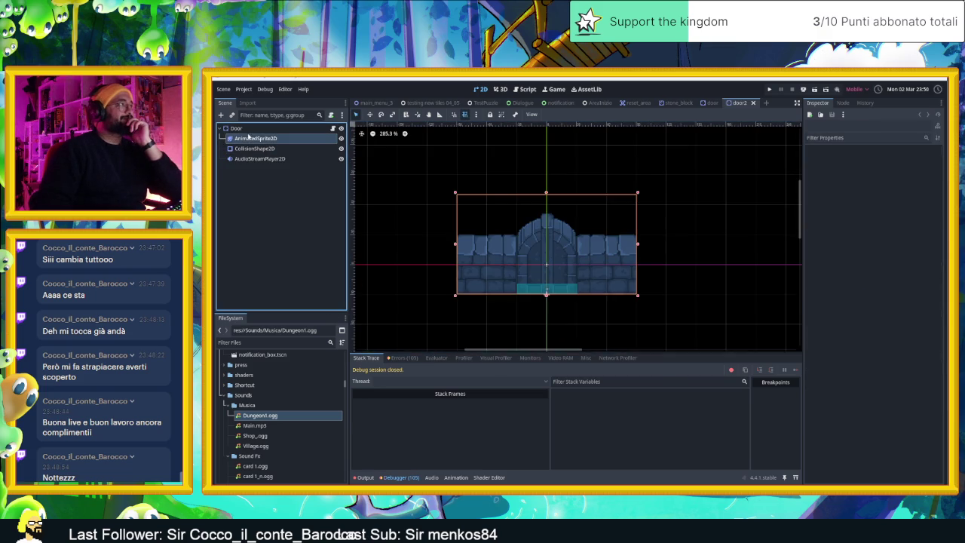
{"action": "left_click", "coordinate": [221, 114]}
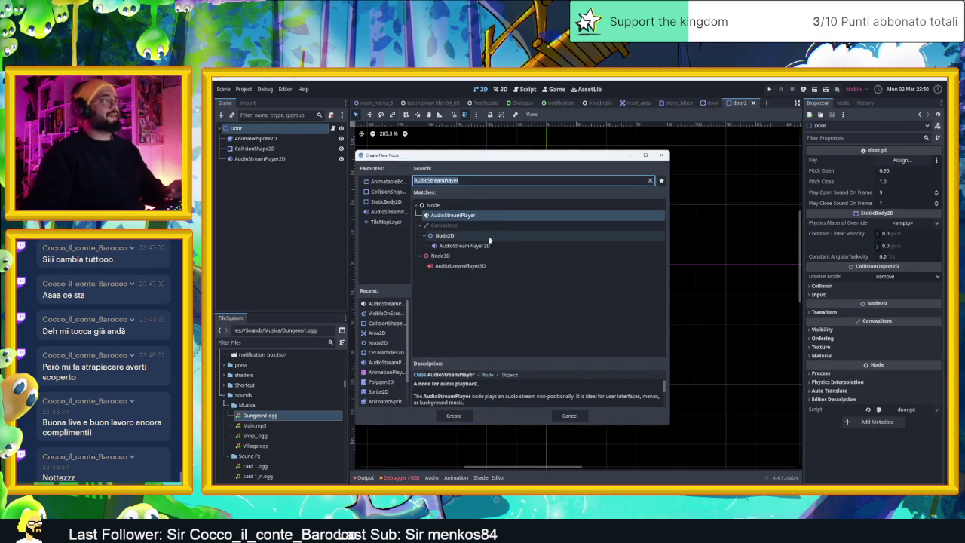
{"action": "double_click", "coordinate": [392, 317]}
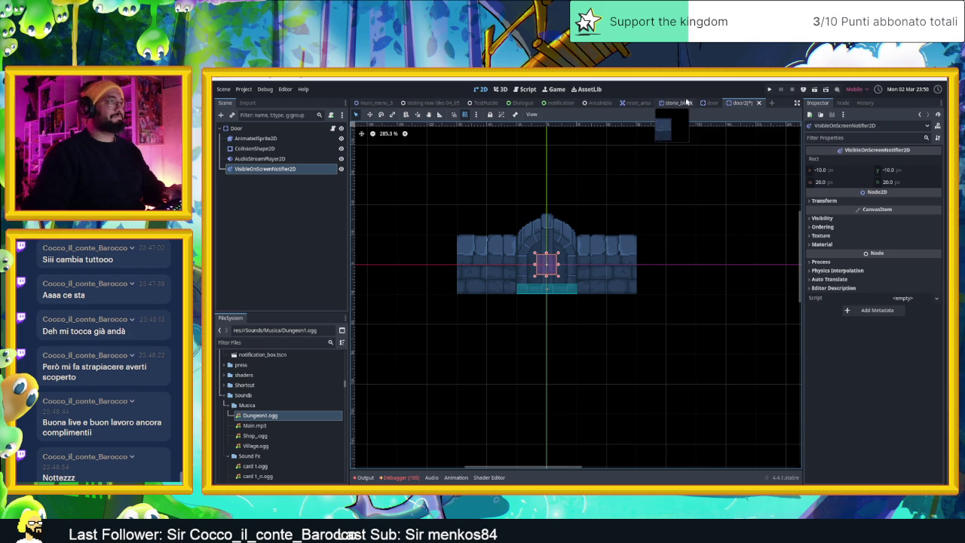
{"action": "left_click", "coordinate": [483, 103]}
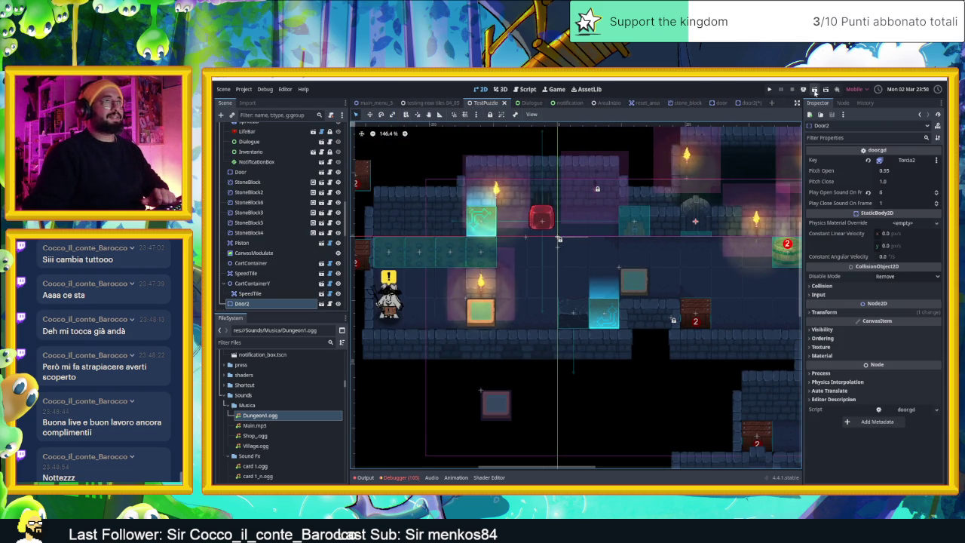
{"action": "key", "text": "ctrl+s"}
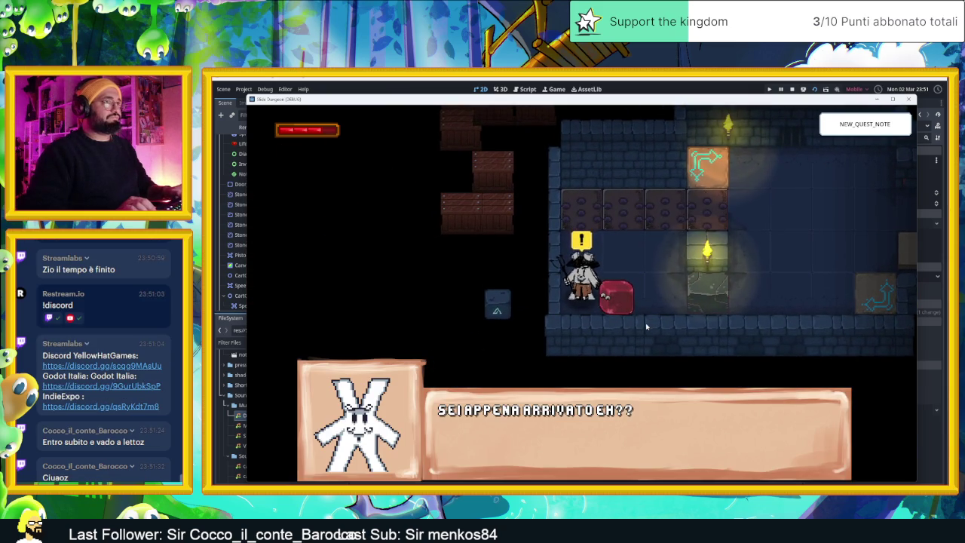
- Advance the opening dialogue, crack the barrels and slide the slime down to the lower row
{"action": "key", "text": "space"}
{"action": "key", "text": "space"}
{"action": "key", "text": "space"}
{"action": "key", "text": "space"}
{"action": "key", "text": "space"}
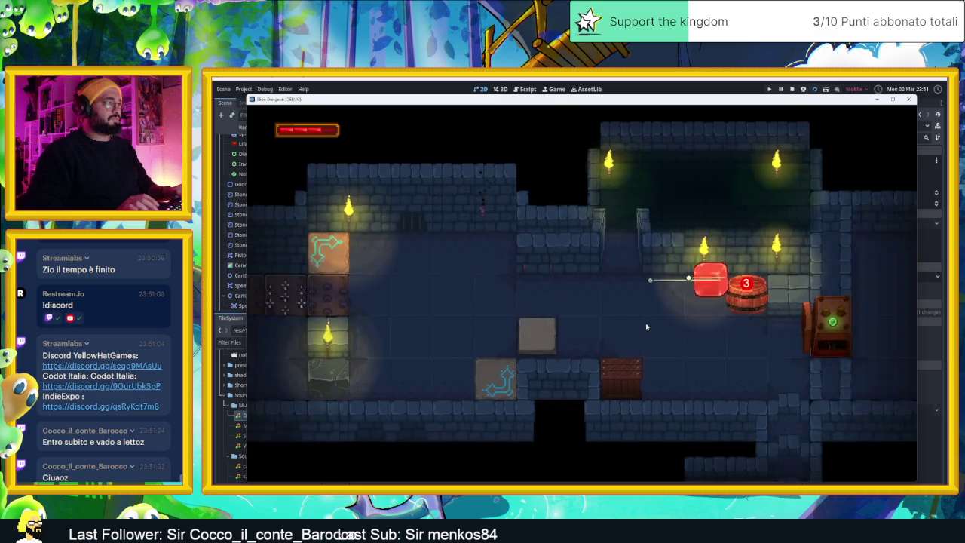
{"action": "key", "text": "Down"}
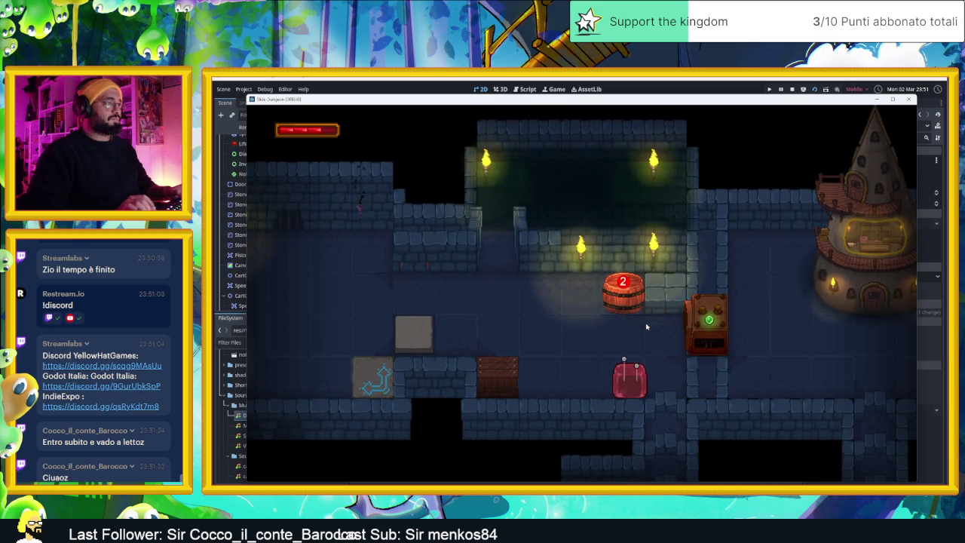
{"action": "key", "text": "Up"}
{"action": "key", "text": "Right"}
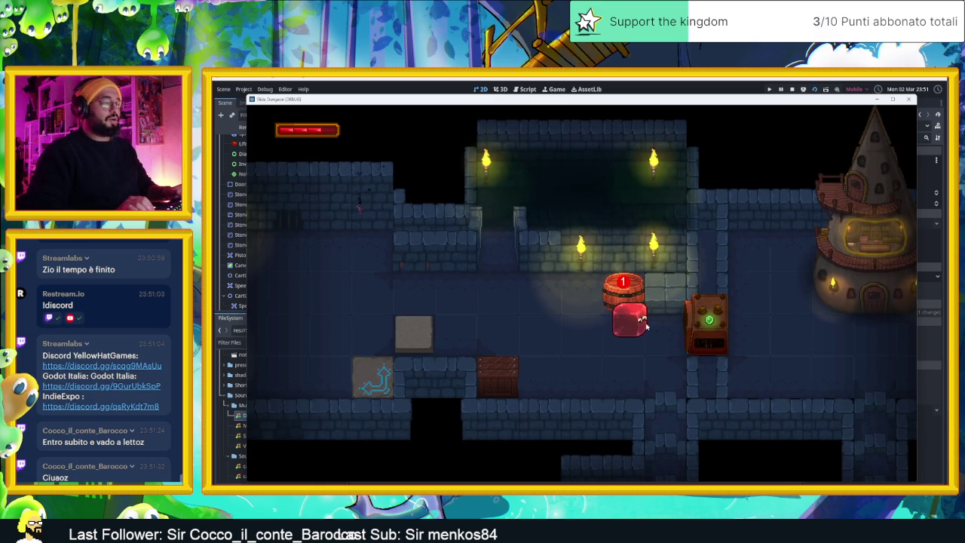
{"action": "key", "text": "Down"}
{"action": "key", "text": "Up"}
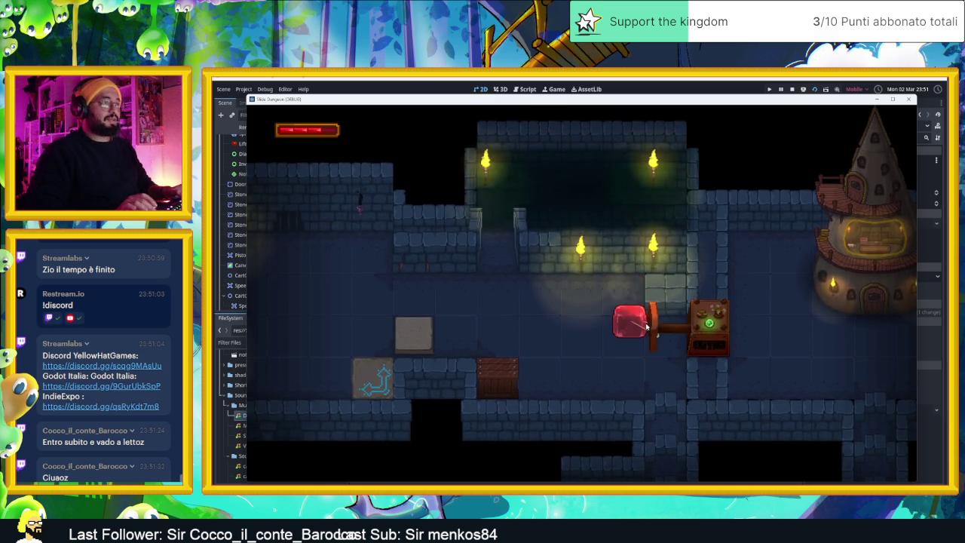
{"action": "key", "text": "Down"}
{"action": "key", "text": "Left"}
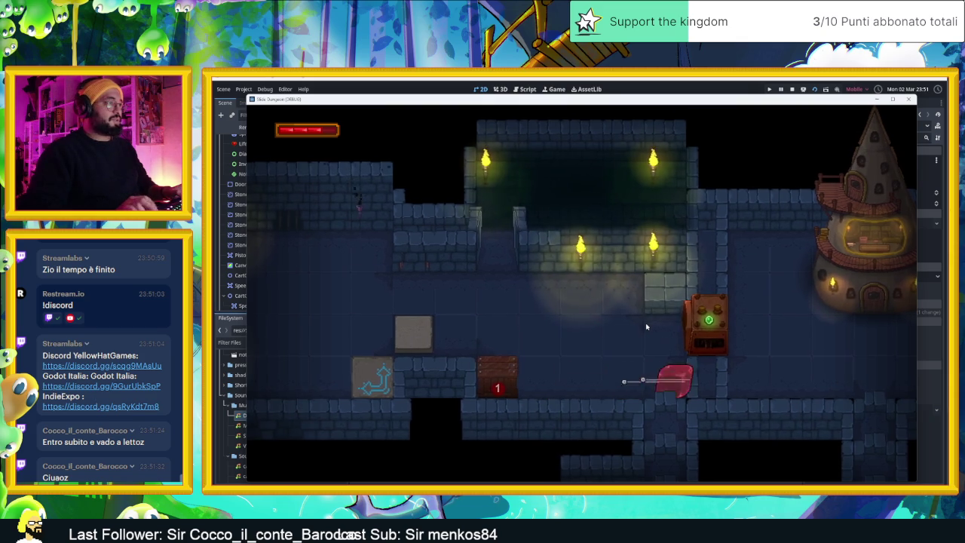
{"action": "key", "text": "Right"}
{"action": "key", "text": "Down"}
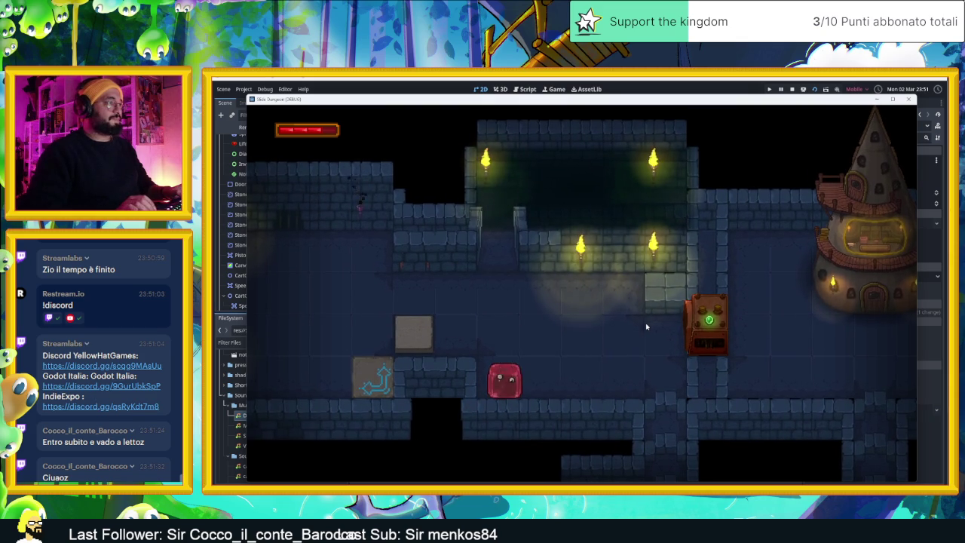
- Slide the slime past the arrow tile, through the lower corridor and down into the next room
{"action": "key", "text": "Left"}
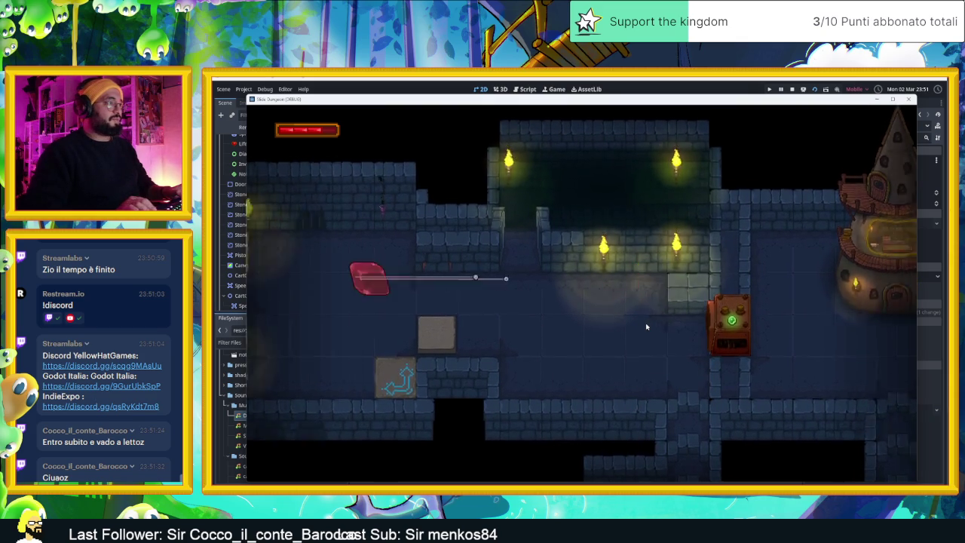
{"action": "key", "text": "Right"}
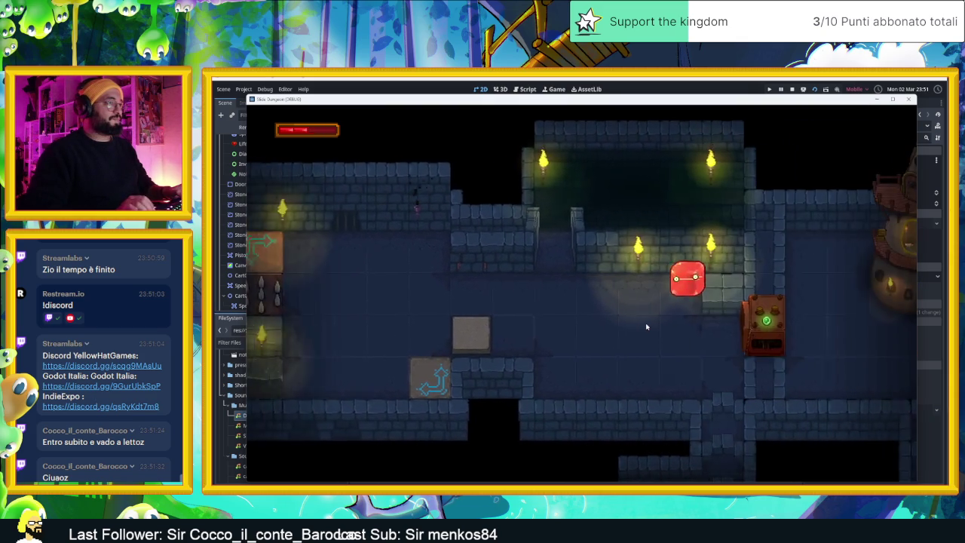
{"action": "key", "text": "Left"}
{"action": "key", "text": "Down"}
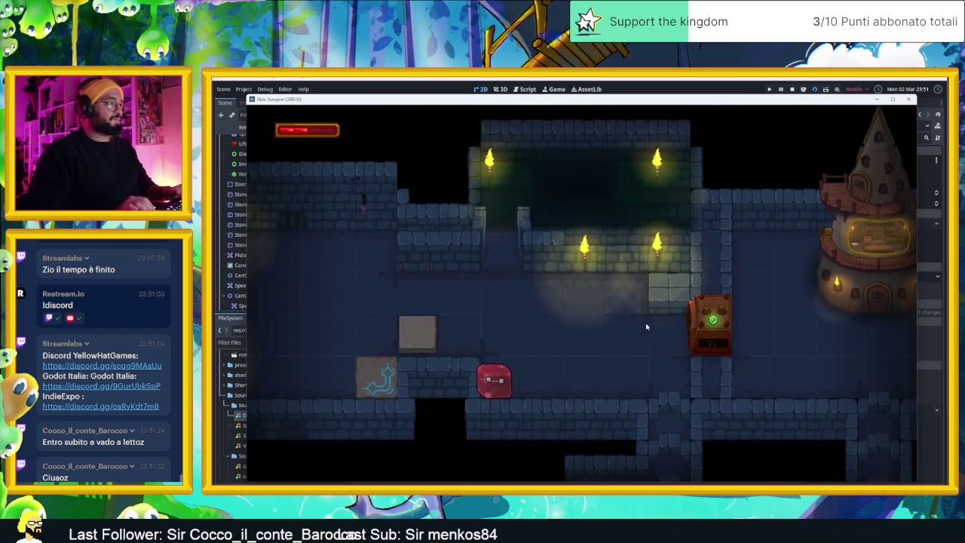
{"action": "key", "text": "Up"}
{"action": "key", "text": "Down"}
{"action": "key", "text": "Up"}
{"action": "key", "text": "Right"}
{"action": "key", "text": "Down"}
{"action": "key", "text": "Up"}
{"action": "key", "text": "Down"}
{"action": "key", "text": "Right"}
{"action": "key", "text": "Down"}
{"action": "key", "text": "Down"}
{"action": "key", "text": "Left"}
{"action": "key", "text": "Down"}
{"action": "key", "text": "Down"}
{"action": "key", "text": "Left"}
{"action": "key", "text": "Down"}
- Talk through the character's dialogue, then slide the slime to the switch and into the next room
{"action": "key", "text": "space"}
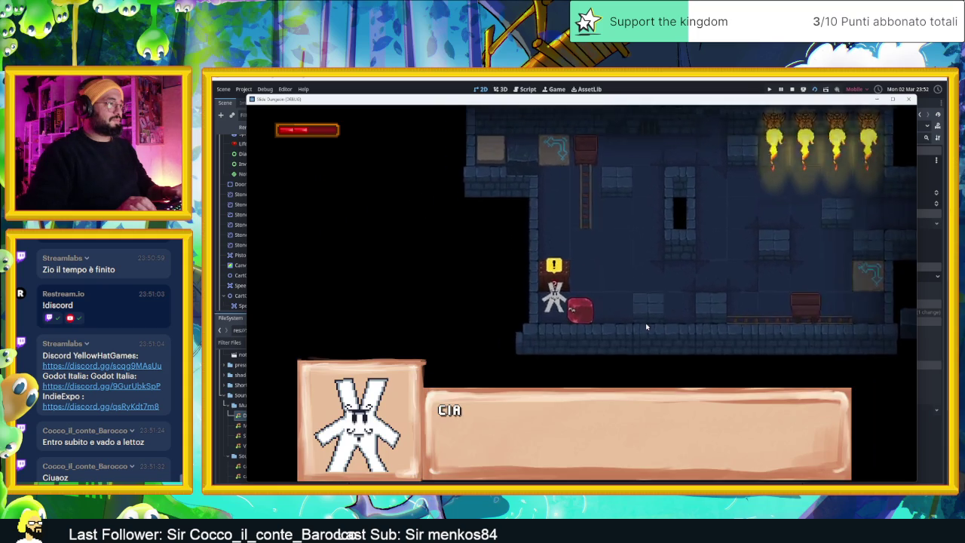
{"action": "key", "text": "space"}
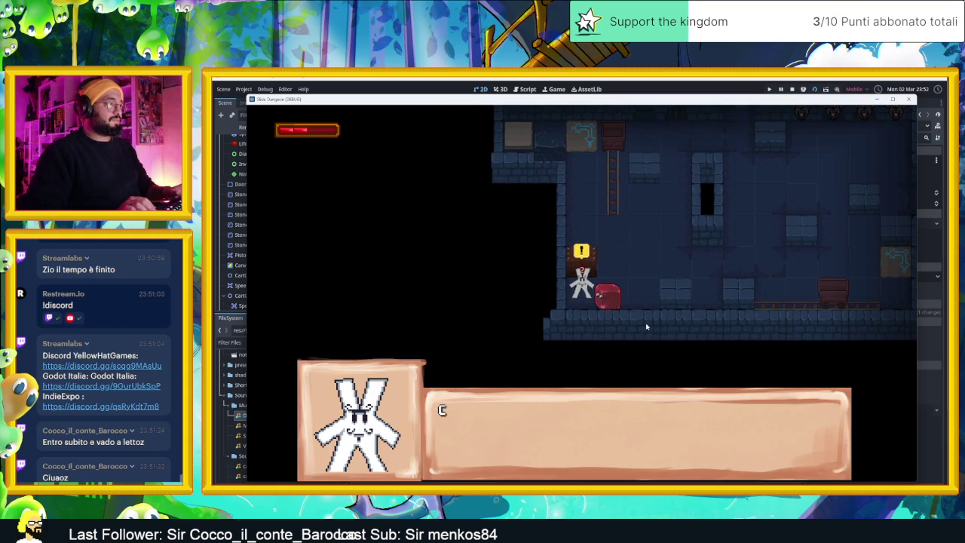
{"action": "key", "text": "space"}
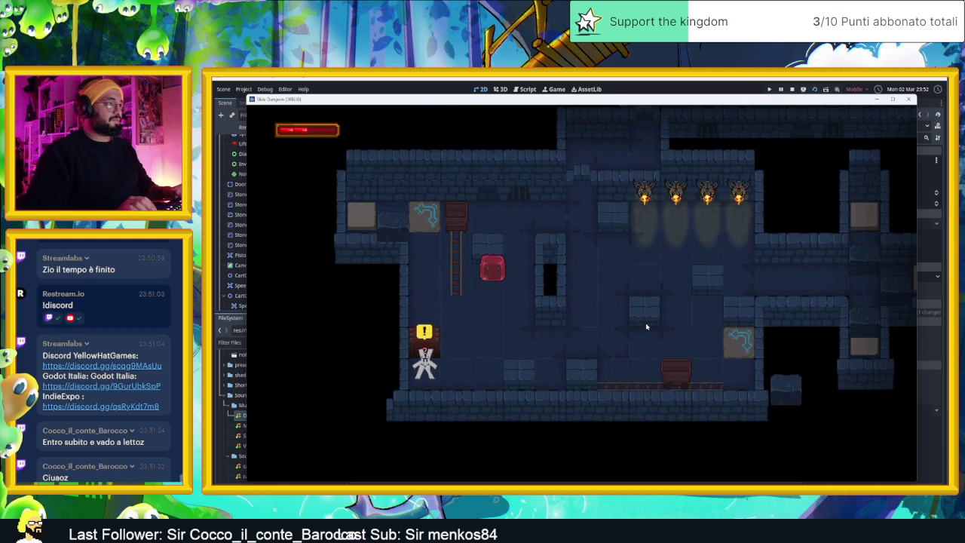
{"action": "key", "text": "Right"}
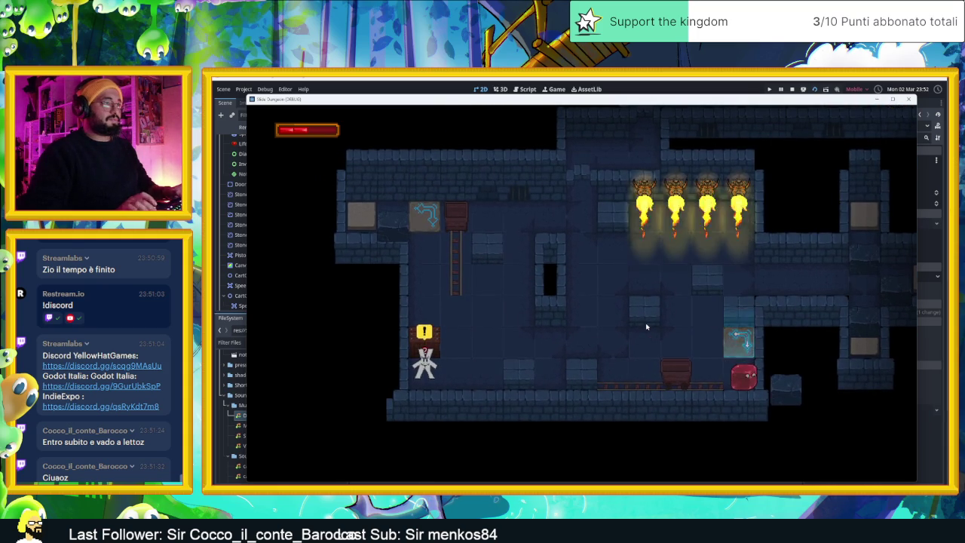
{"action": "key", "text": "Up"}
{"action": "key", "text": "Right"}
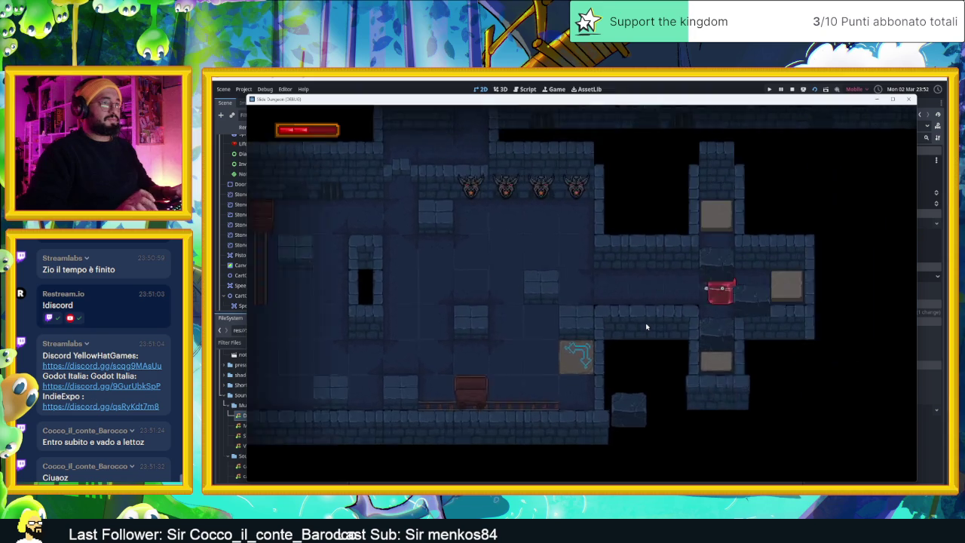
- Rewind the slime's moves twice with Z, then trigger the spike row and drop back down
{"action": "key", "text": "z"}
{"action": "key", "text": "z"}
{"action": "key", "text": "z"}
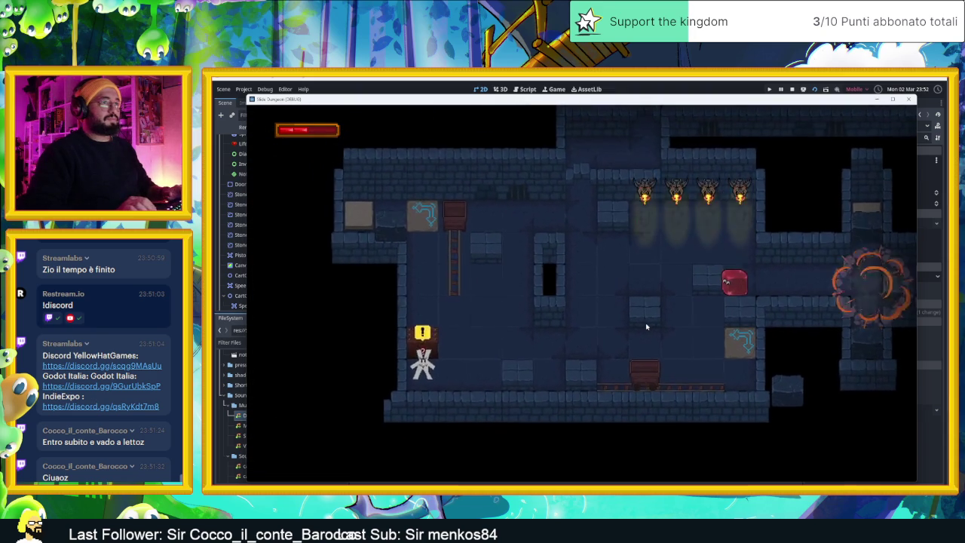
{"action": "key", "text": "z"}
{"action": "key", "text": "z"}
{"action": "key", "text": "z"}
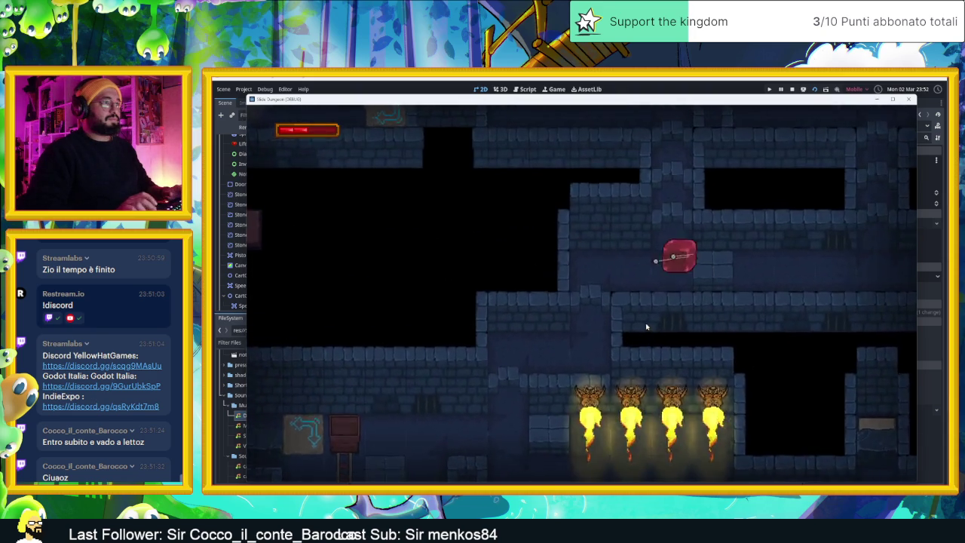
{"action": "key", "text": "Up"}
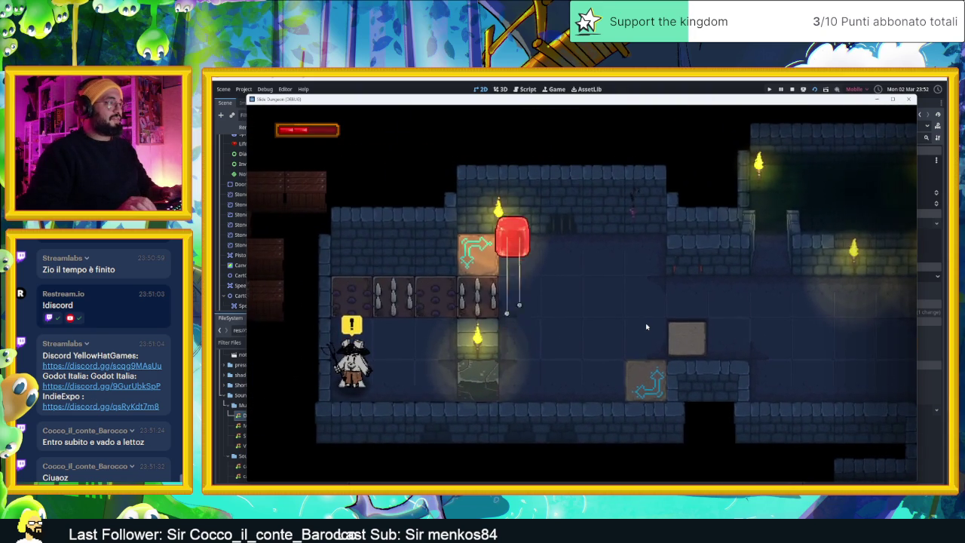
{"action": "key", "text": "Left"}
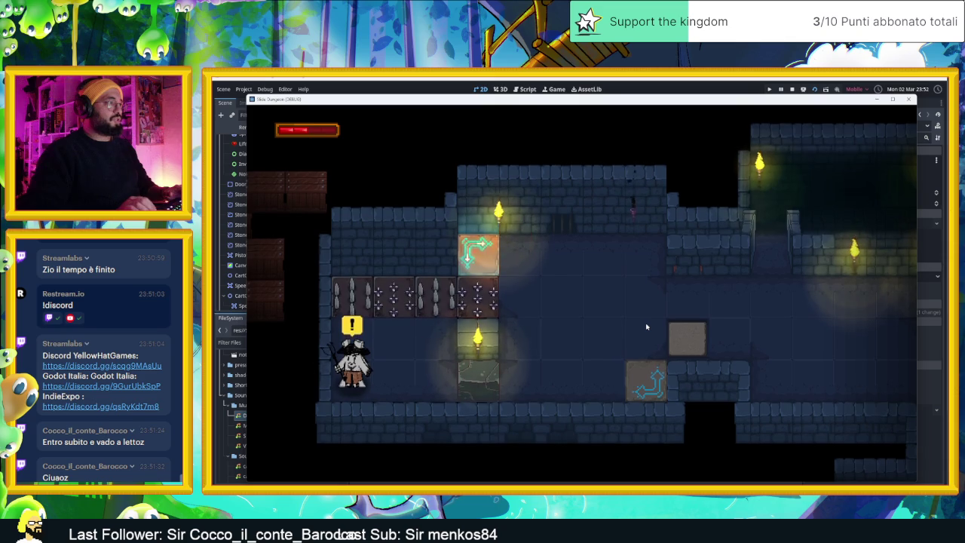
{"action": "key", "text": "Down"}
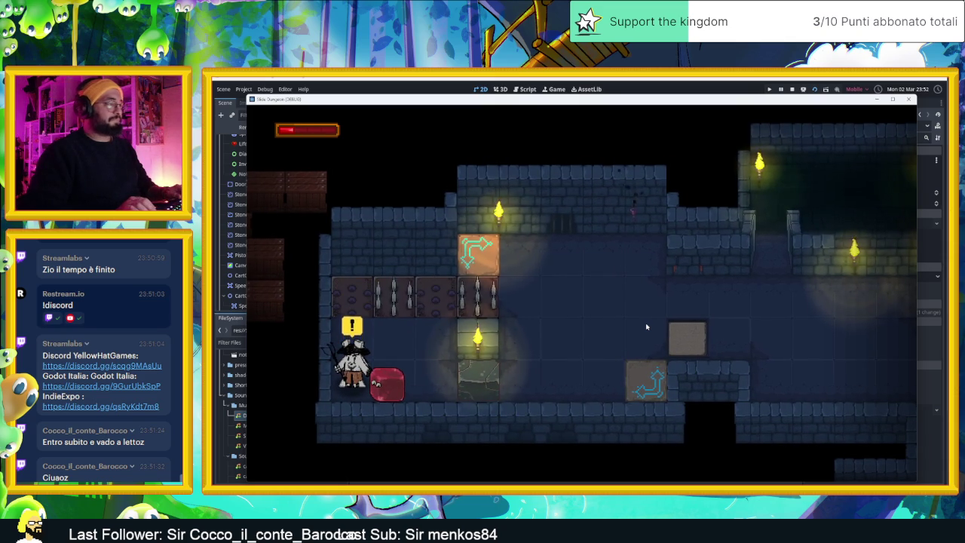
- Steer the slime along the rail past the machine into the next room, then stop the game
{"action": "key", "text": "Up"}
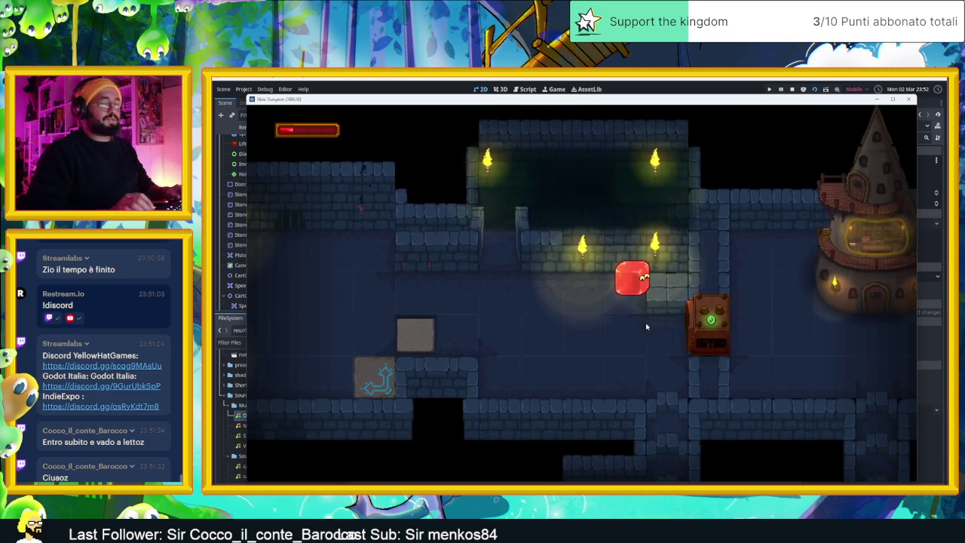
{"action": "key", "text": "Right"}
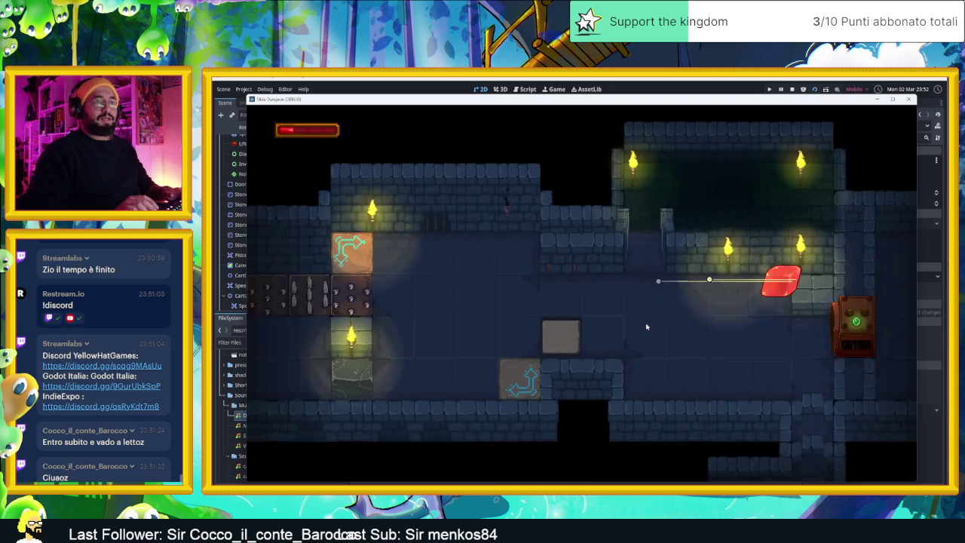
{"action": "key", "text": "Left"}
{"action": "key", "text": "Up"}
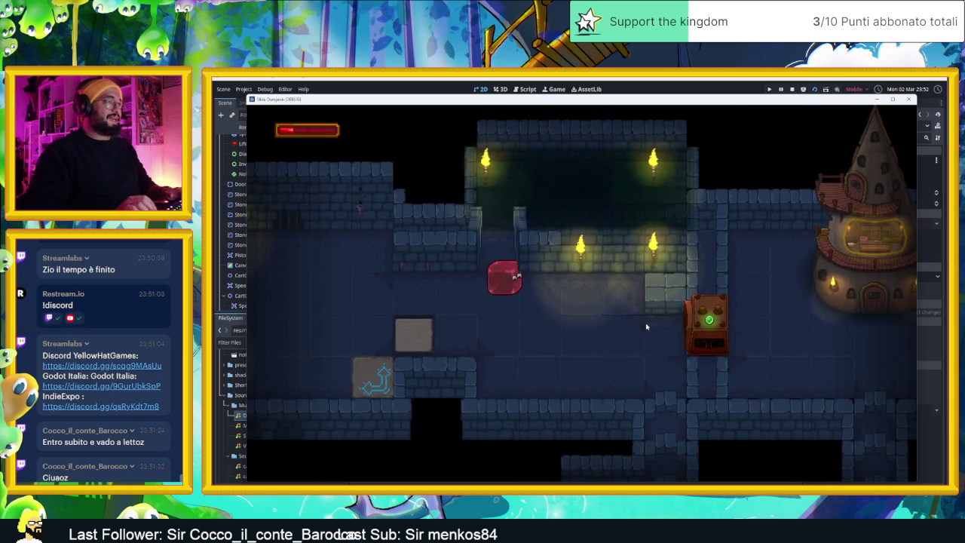
{"action": "key", "text": "Right"}
{"action": "key", "text": "Up"}
{"action": "key", "text": "Right"}
{"action": "key", "text": "Left"}
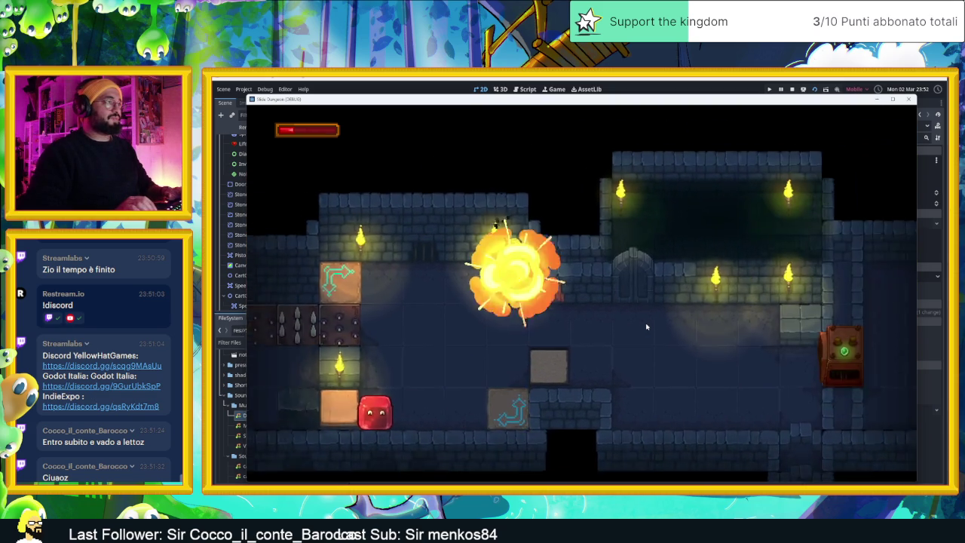
{"action": "left_click", "coordinate": [789, 88]}
{"action": "scroll", "coordinate": [674, 205], "scroll_direction": "down", "scroll_amount": 3}
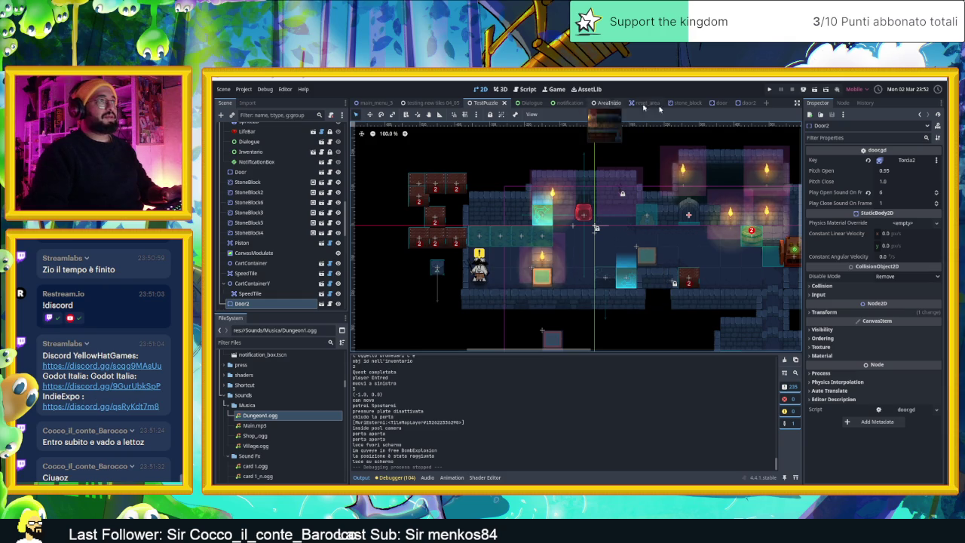
- Switch to the AreaInizio scene and clear the Output log
{"action": "left_click", "coordinate": [603, 103]}
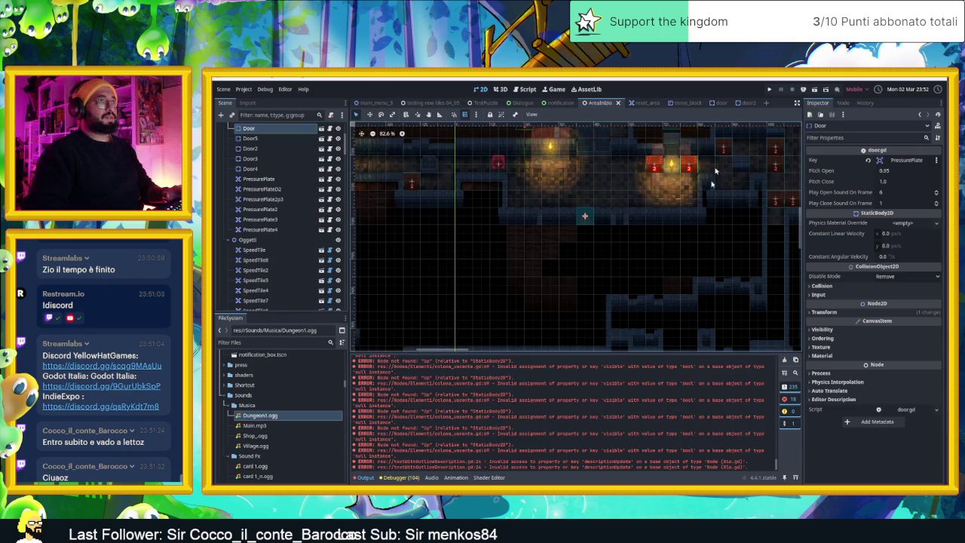
{"action": "left_click", "coordinate": [782, 361]}
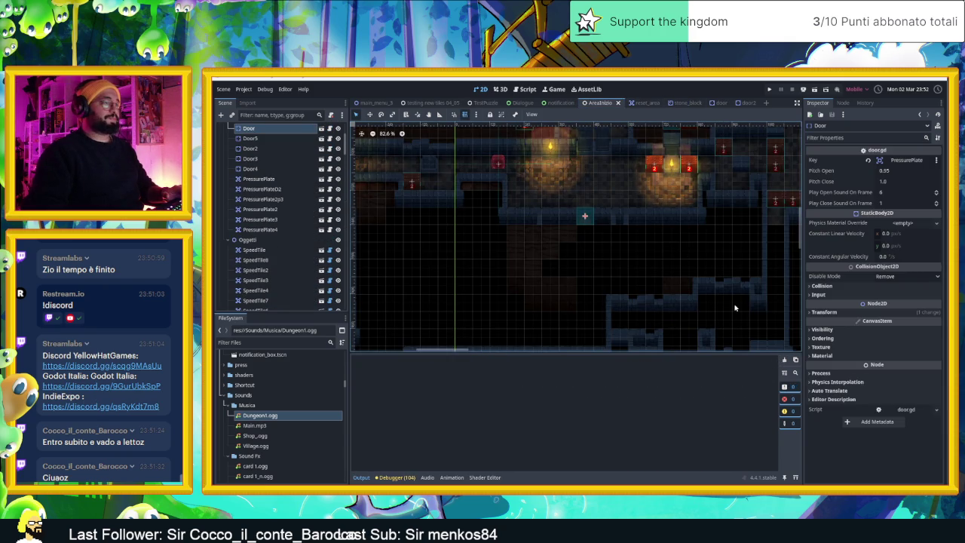
{"action": "scroll", "coordinate": [733, 306], "scroll_direction": "down", "scroll_amount": 4}
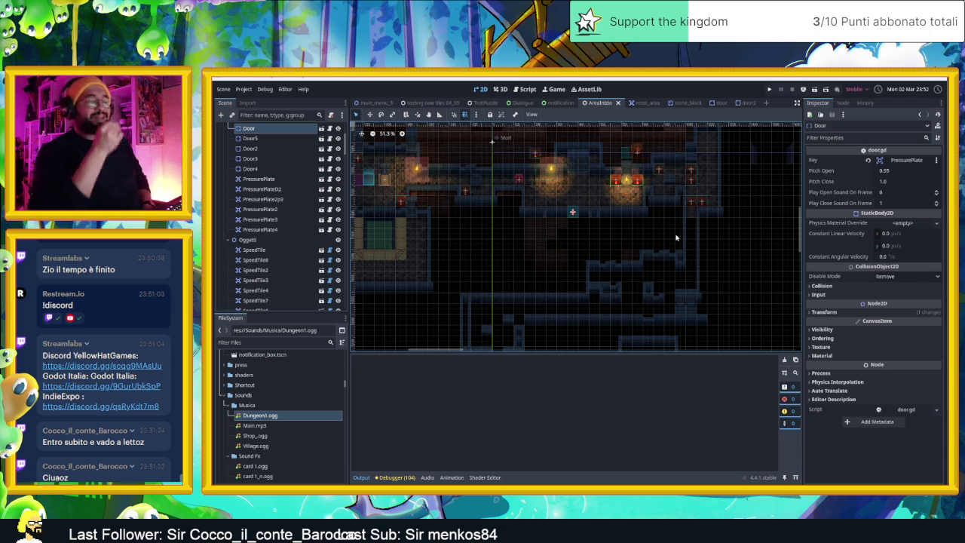
{"action": "scroll", "coordinate": [620, 221], "scroll_direction": "up", "scroll_amount": 7}
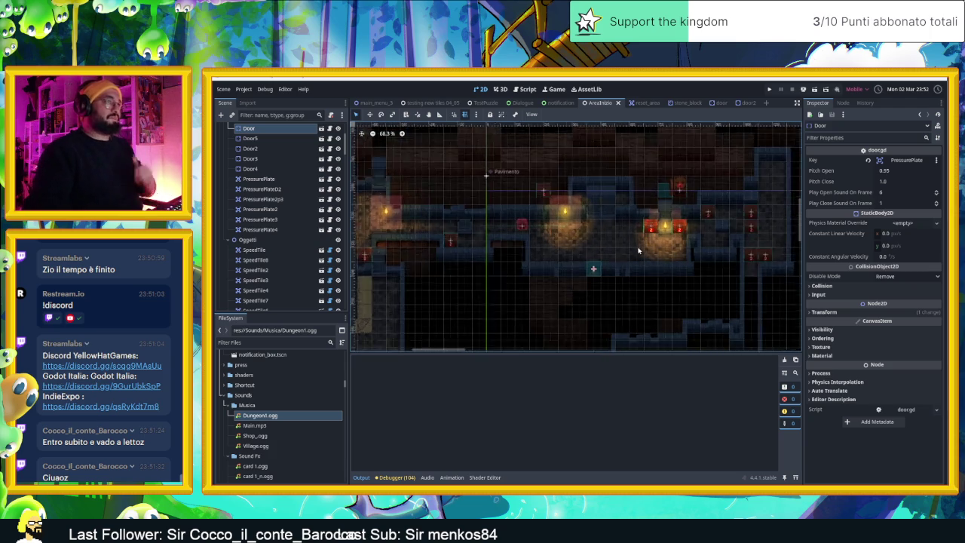
{"action": "scroll", "coordinate": [643, 246], "scroll_direction": "down", "scroll_amount": 3}
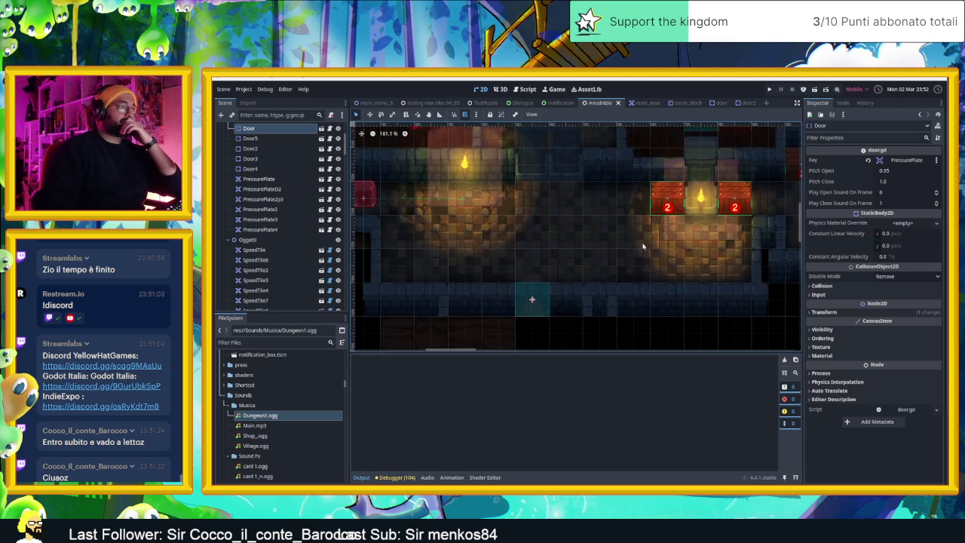
- Pan and zoom around the AreaInizio tile map to look it over
{"action": "left_click_drag", "start_coordinate": [694, 277], "coordinate": [562, 225]}
{"action": "mouse_move", "coordinate": [650, 273]}
{"action": "left_mouse_down"}
{"action": "mouse_move", "coordinate": [608, 269]}
{"action": "mouse_move", "coordinate": [708, 228]}
{"action": "mouse_move", "coordinate": [685, 276]}
{"action": "mouse_move", "coordinate": [584, 214]}
{"action": "left_mouse_up"}
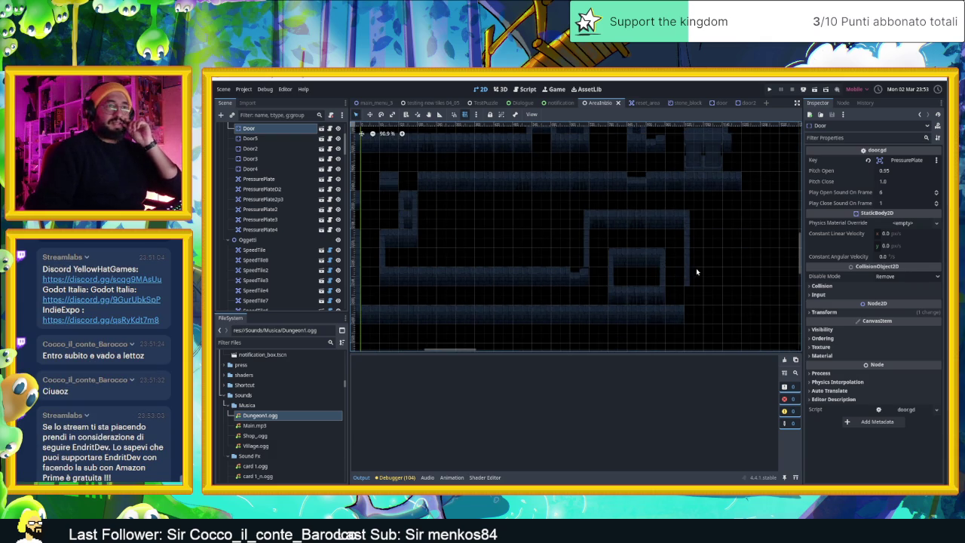
{"action": "scroll", "coordinate": [708, 295], "scroll_direction": "up", "scroll_amount": 1}
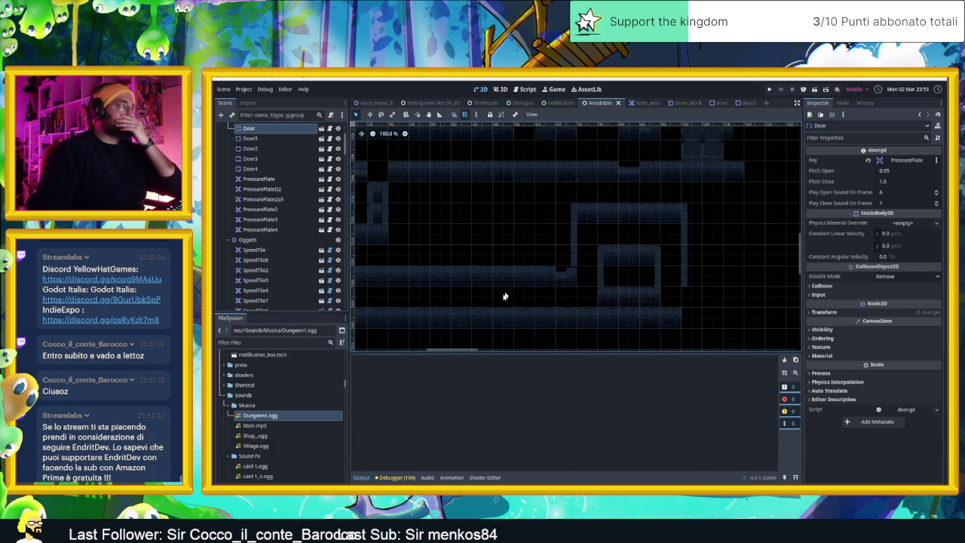
{"action": "left_click_drag", "start_coordinate": [674, 274], "coordinate": [570, 269]}
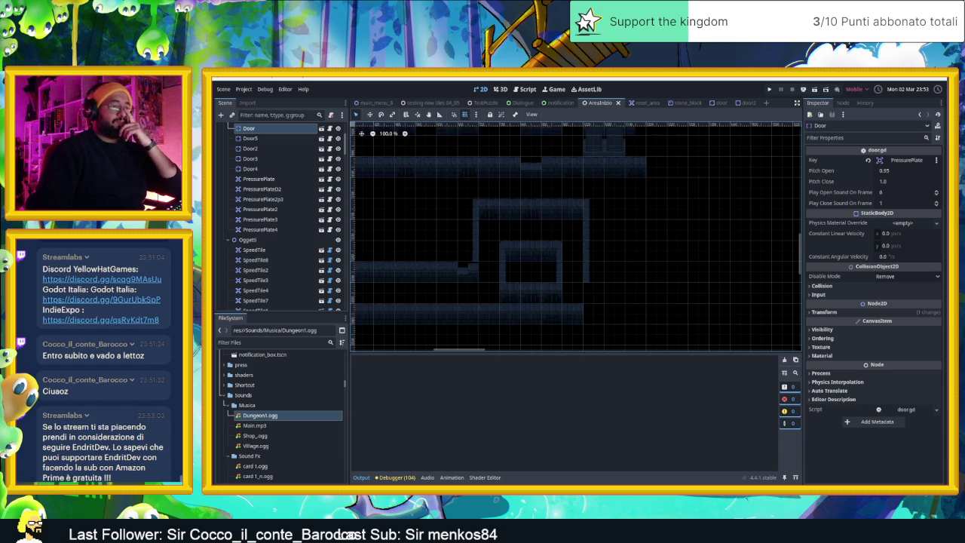
{"action": "key", "text": "alt+Tab"}
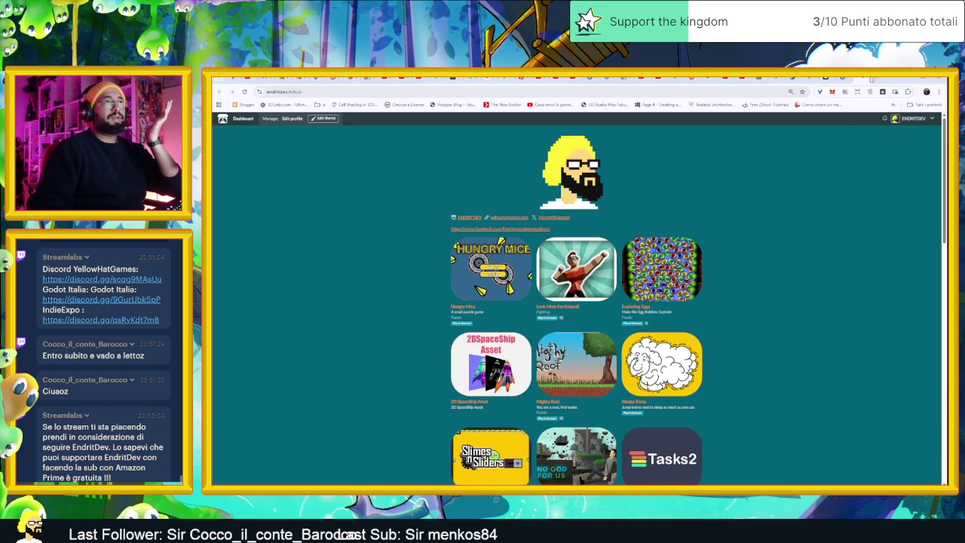
- Search Google for 'tomb of the mask' in a new Chrome tab
{"action": "left_click", "coordinate": [873, 80]}
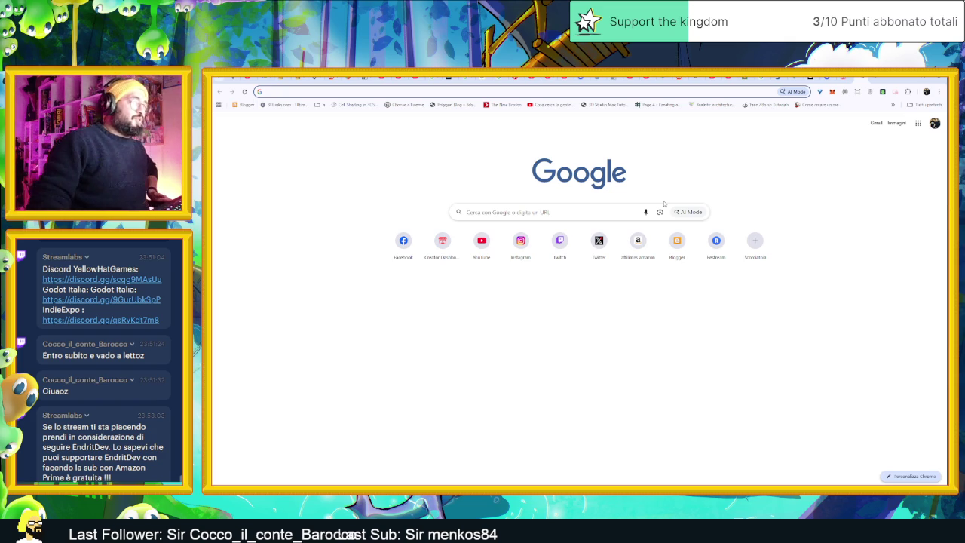
{"action": "left_click", "coordinate": [438, 96]}
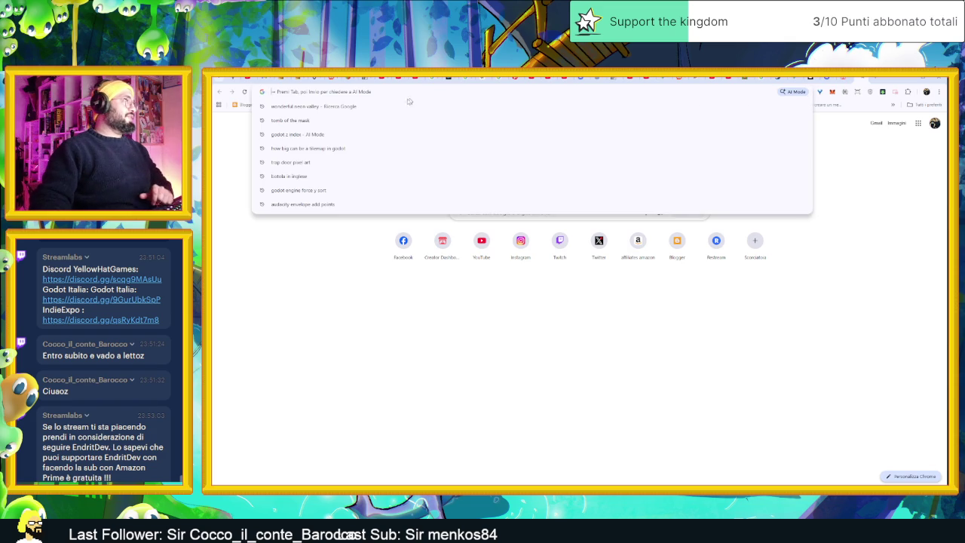
{"action": "left_click", "coordinate": [377, 120]}
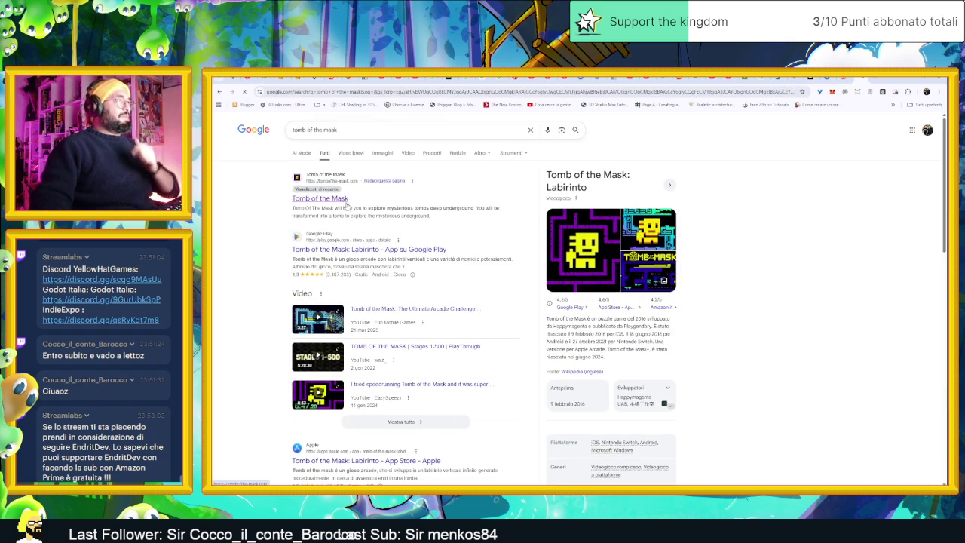
- Open the Tomb of the Mask site and start level 7, pausing and resuming once
{"action": "left_click", "coordinate": [343, 199]}
{"action": "scroll", "coordinate": [623, 284], "scroll_direction": "down", "scroll_amount": 1}
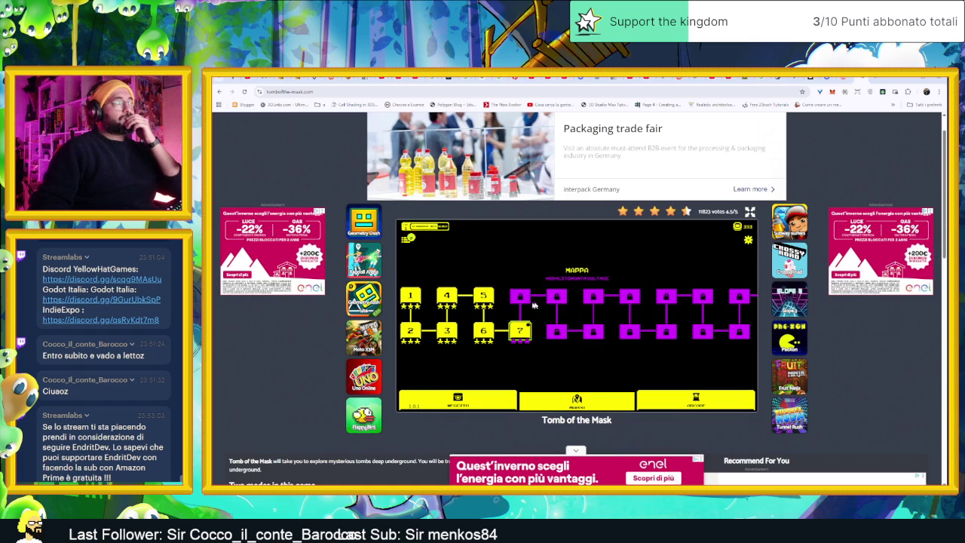
{"action": "left_click", "coordinate": [522, 330]}
{"action": "left_click", "coordinate": [592, 345]}
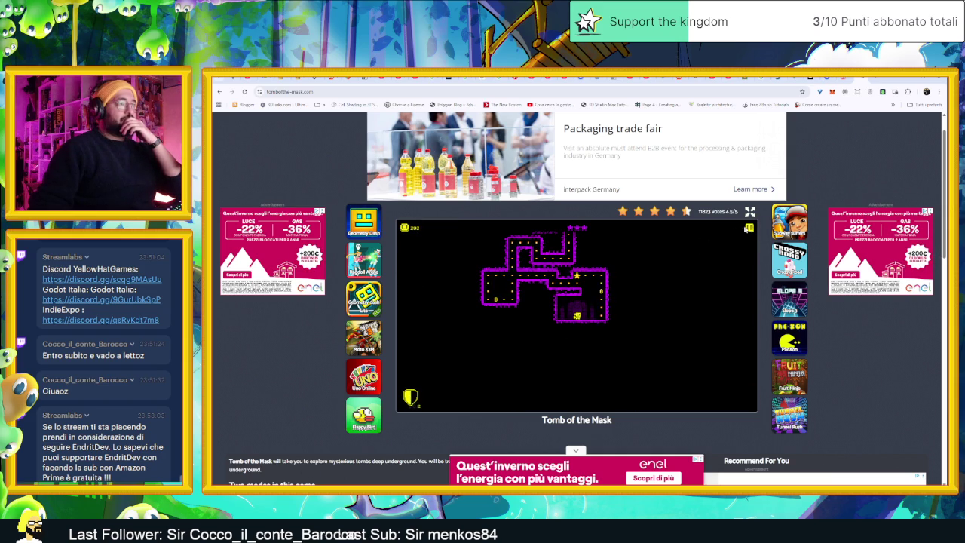
{"action": "left_click", "coordinate": [749, 228]}
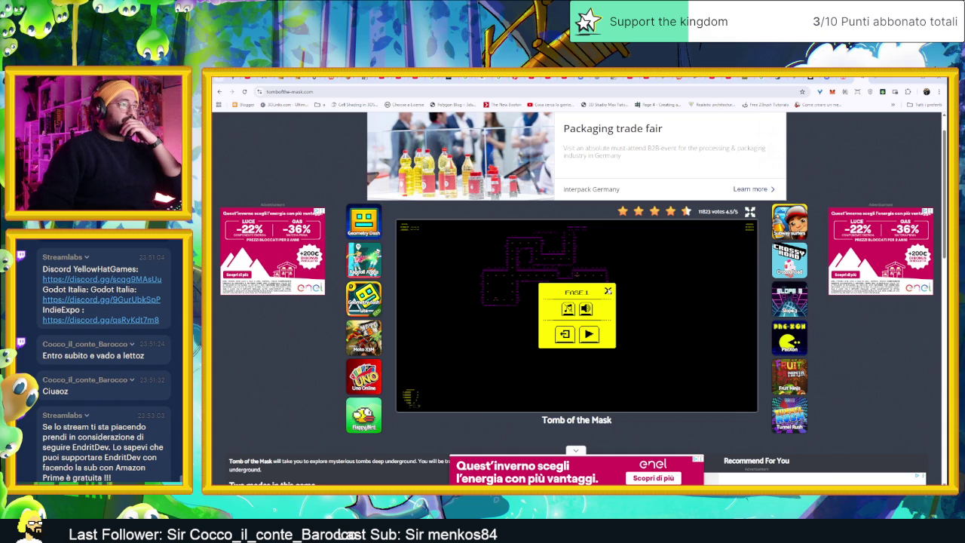
{"action": "left_click", "coordinate": [588, 334]}
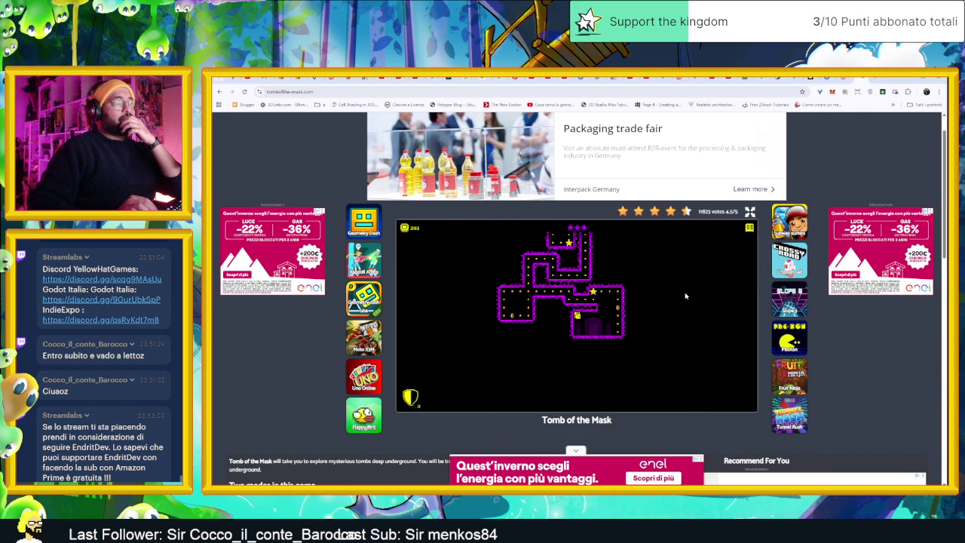
- Finish level 7, collecting all three stars and reaching the exit portal
{"action": "key", "text": "Right"}
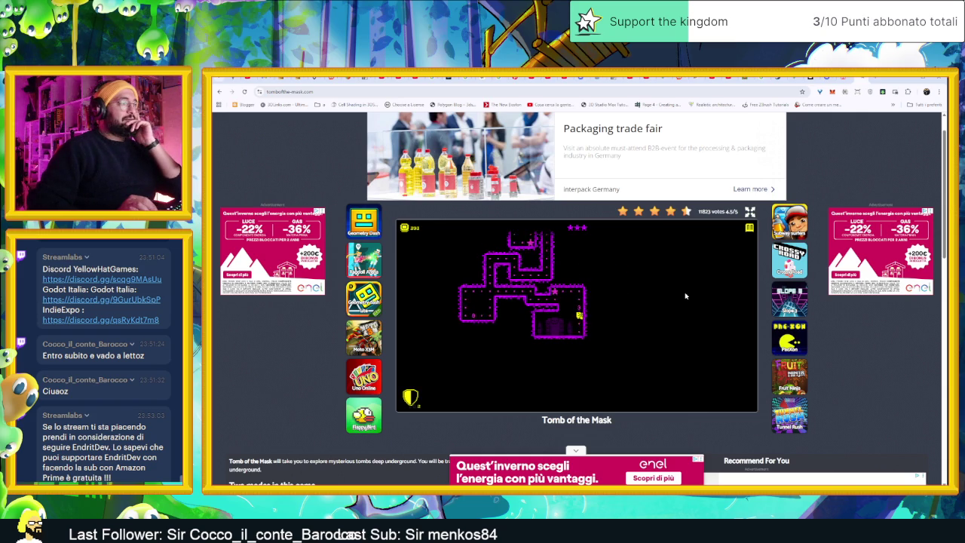
{"action": "key", "text": "Up"}
{"action": "key", "text": "Left"}
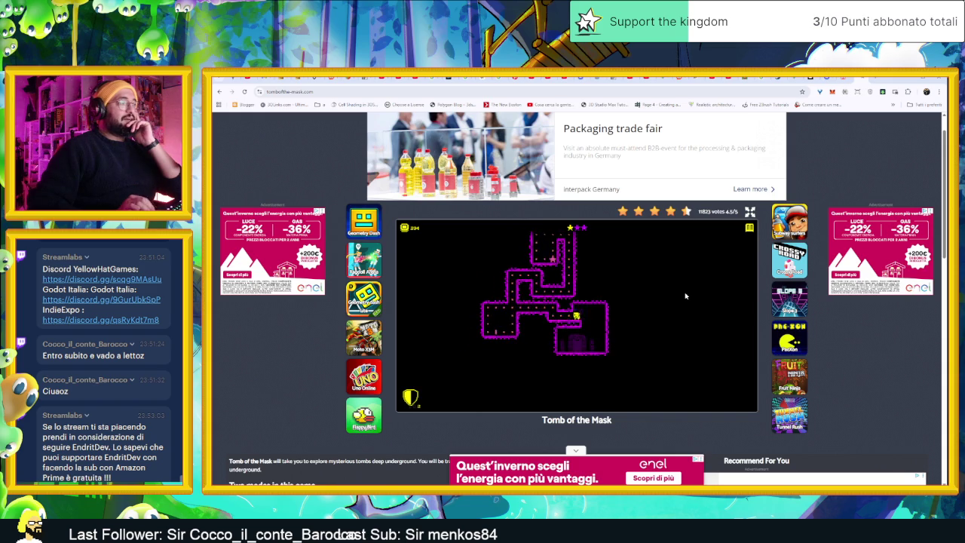
{"action": "key", "text": "Left"}
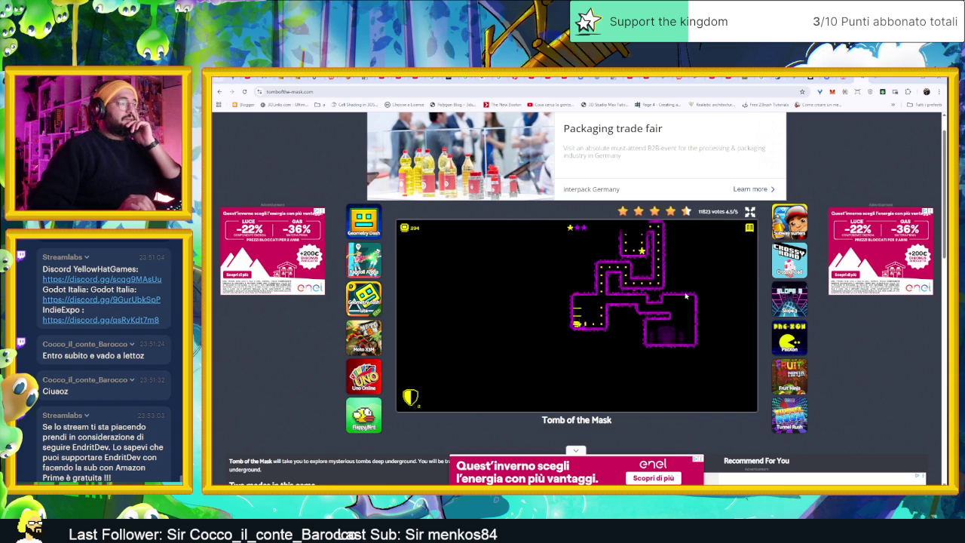
{"action": "key", "text": "Up"}
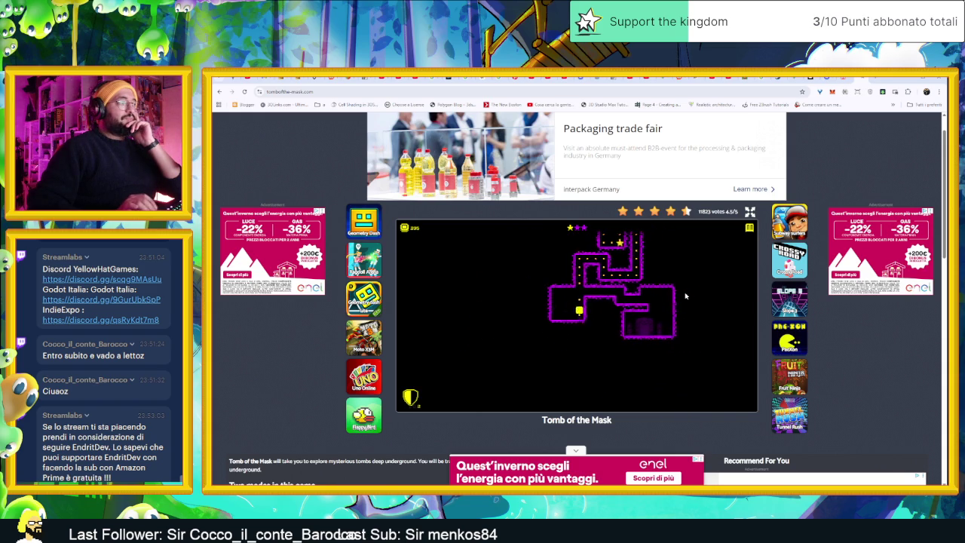
{"action": "key", "text": "Right"}
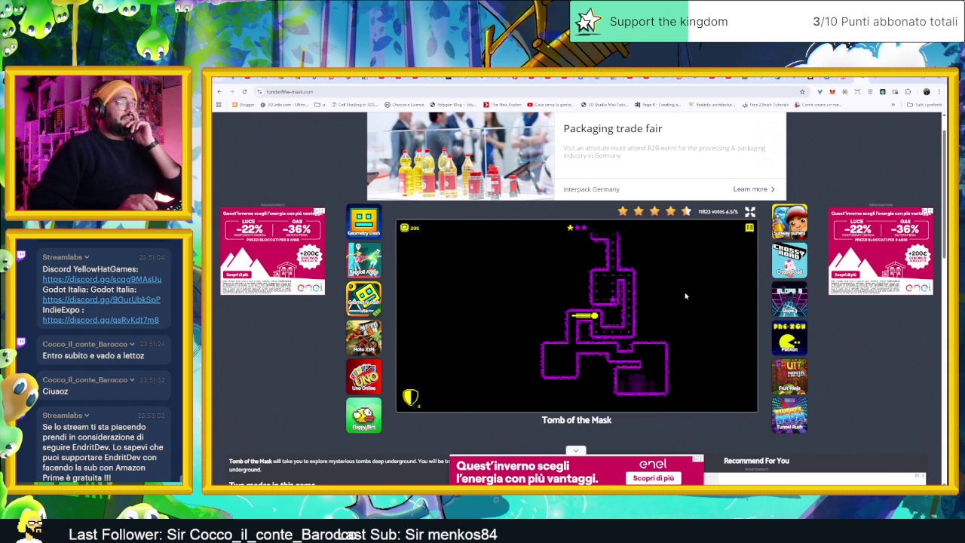
{"action": "key", "text": "Up"}
{"action": "key", "text": "Down"}
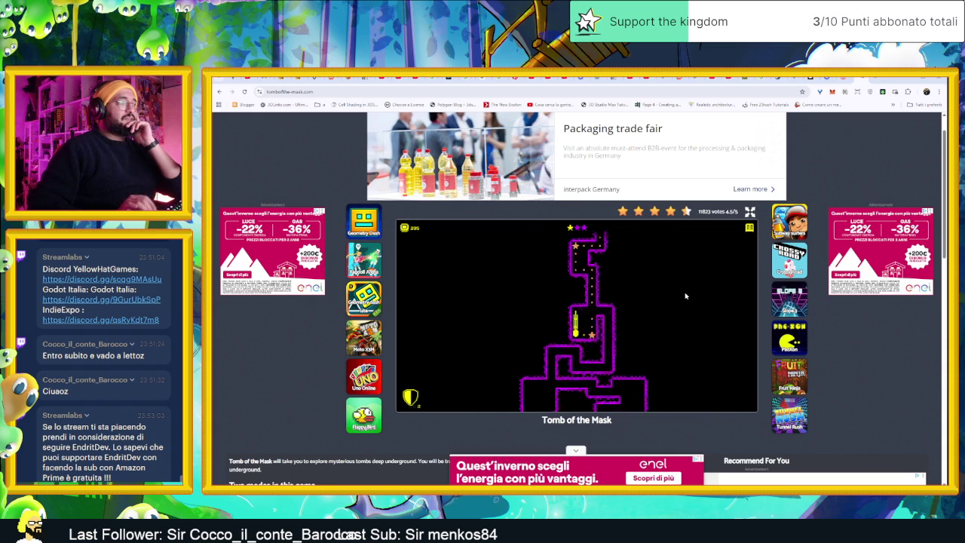
{"action": "key", "text": "Right"}
{"action": "key", "text": "Up"}
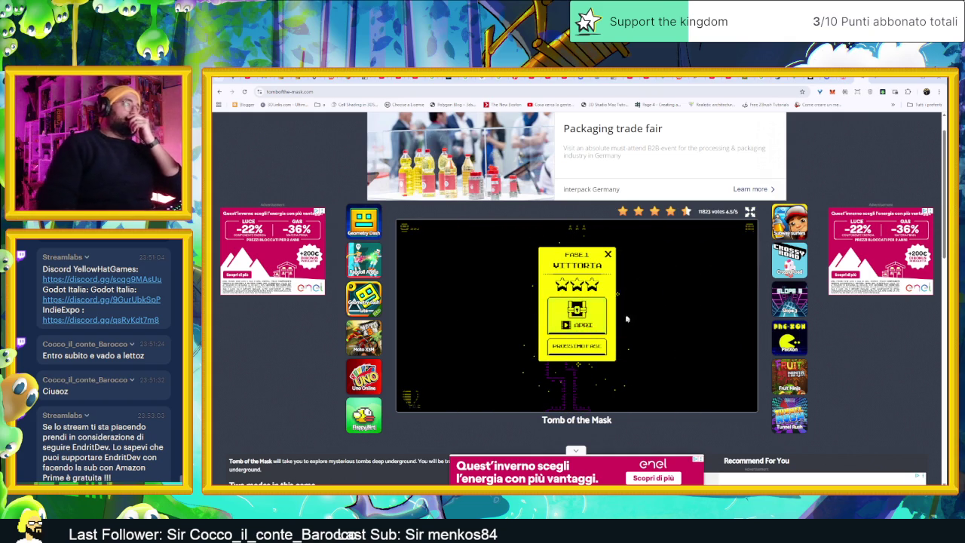
- Return to the level map, replay stage 1 and clear it with all three stars
{"action": "left_click", "coordinate": [608, 255]}
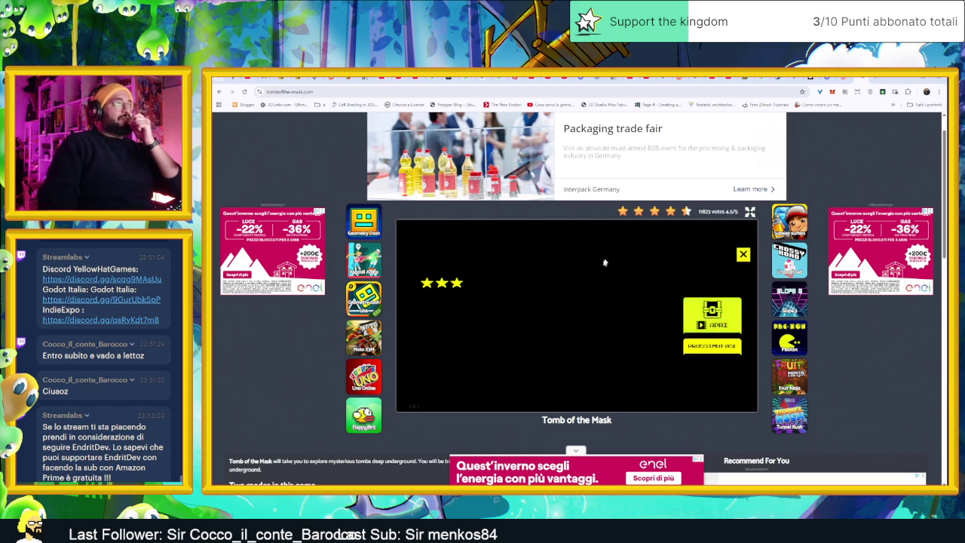
{"action": "left_click", "coordinate": [415, 300]}
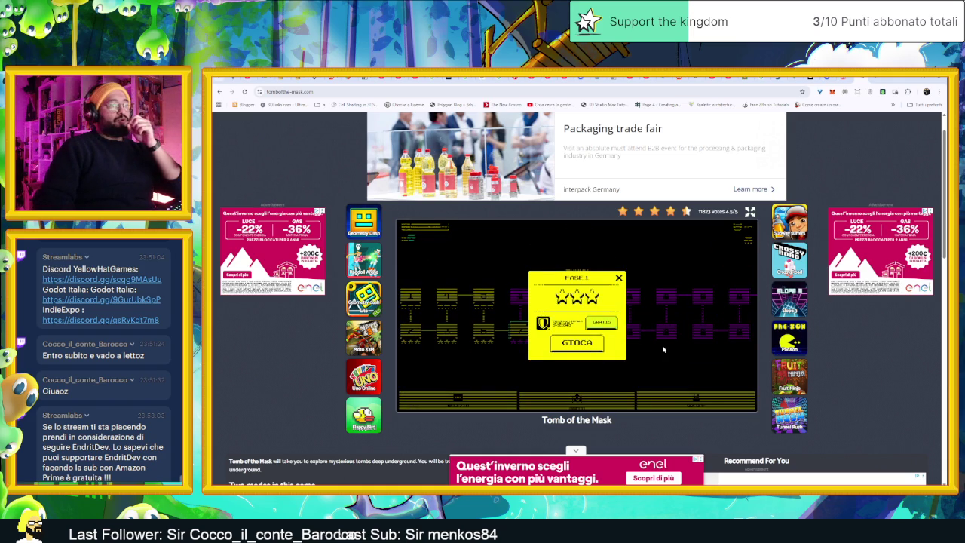
{"action": "key", "text": "space"}
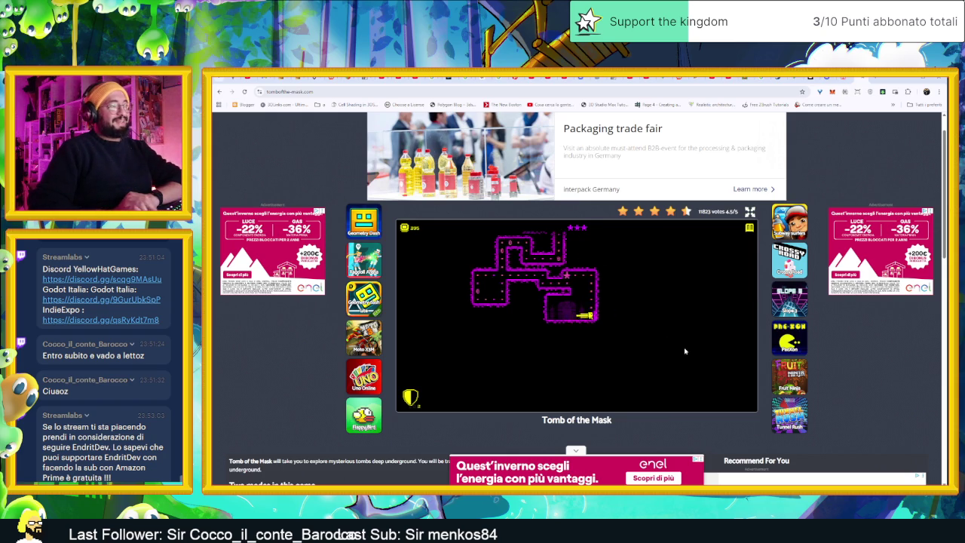
{"action": "key", "text": "Up"}
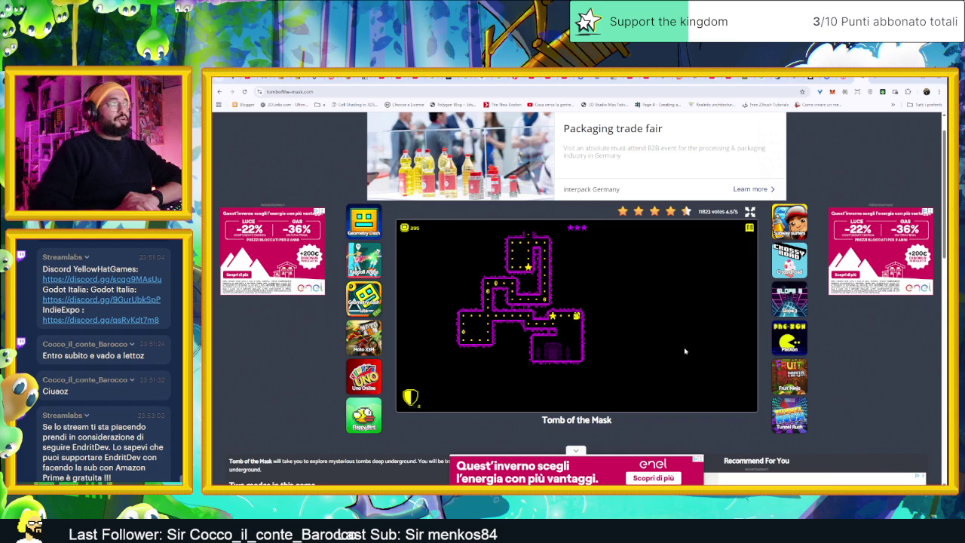
{"action": "key", "text": "Left"}
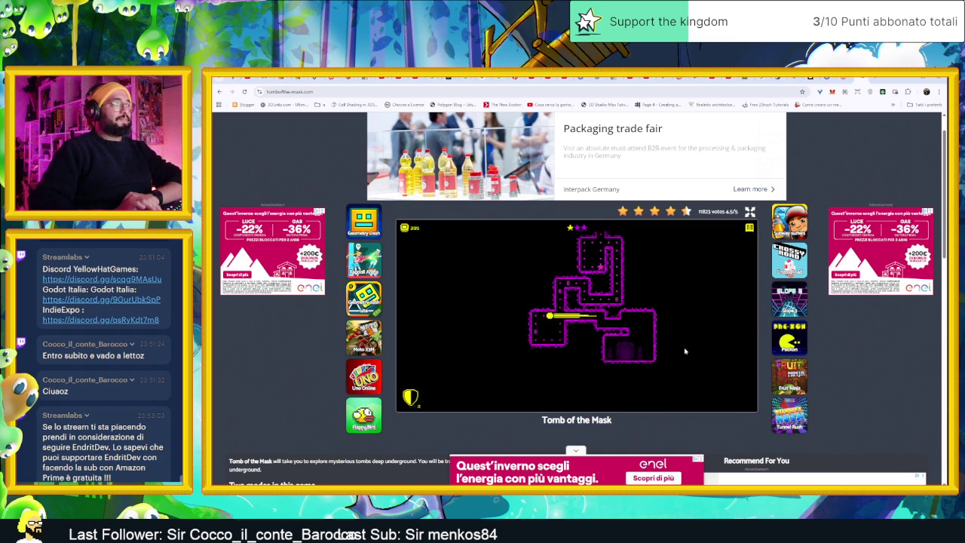
{"action": "key", "text": "Up"}
{"action": "key", "text": "Right"}
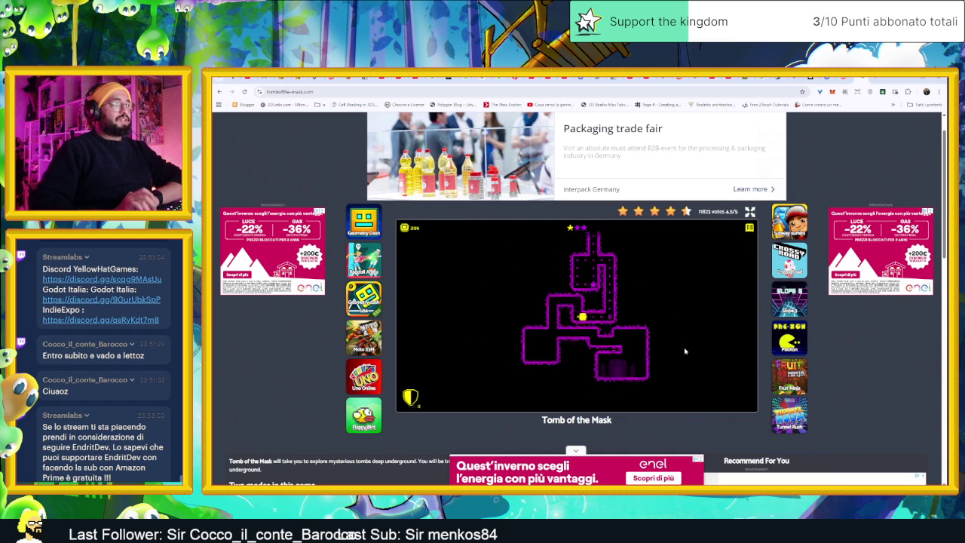
{"action": "key", "text": "Up"}
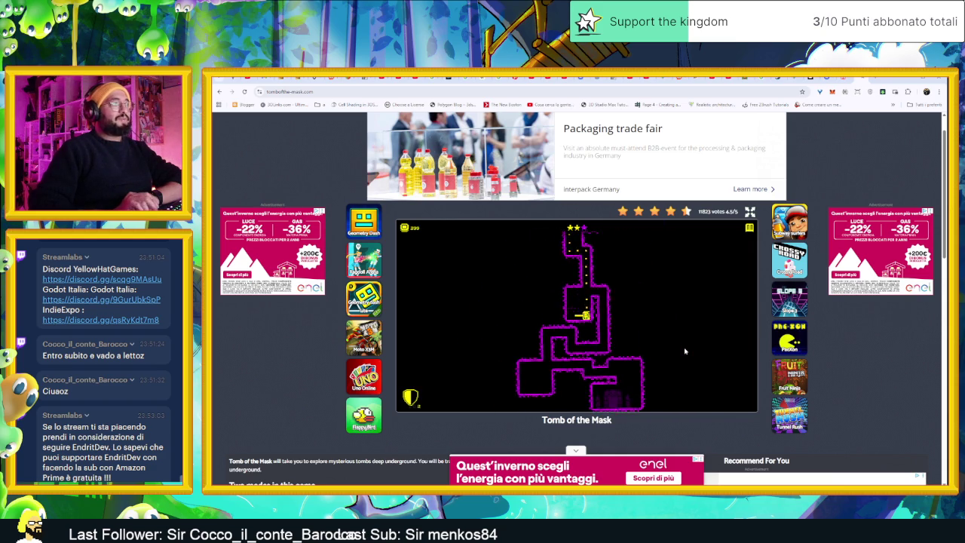
{"action": "key", "text": "Up"}
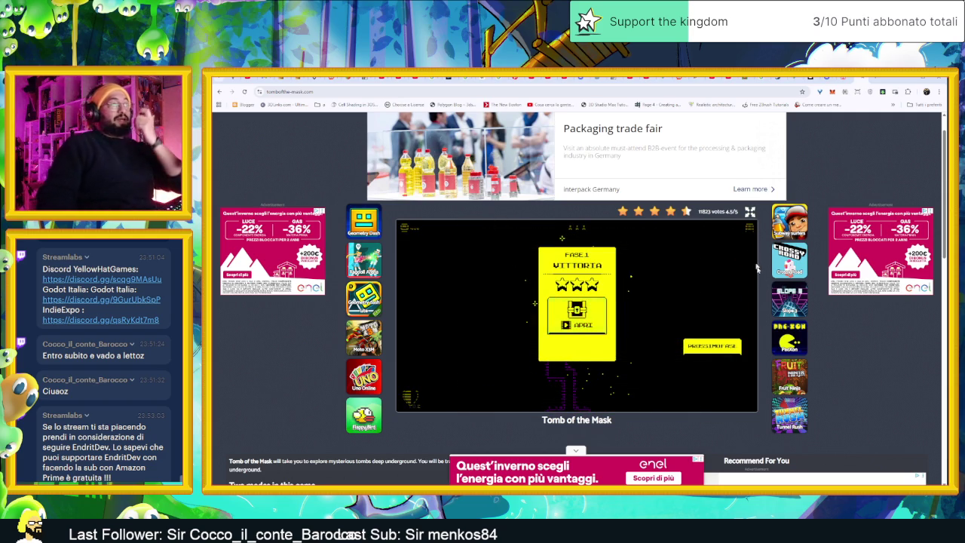
{"action": "left_click", "coordinate": [722, 346]}
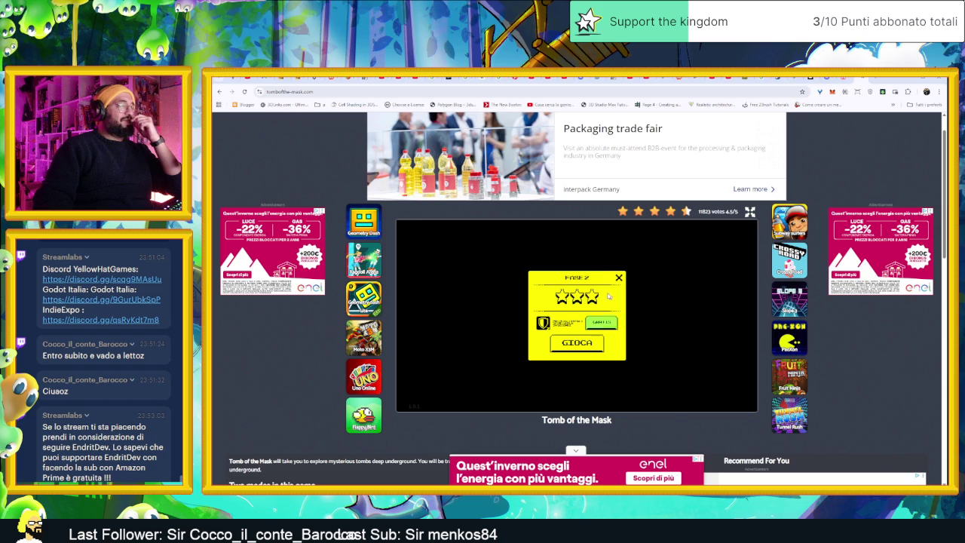
- Open stage 2 from the map and clear it, collecting coins along the top row
{"action": "left_click", "coordinate": [617, 280]}
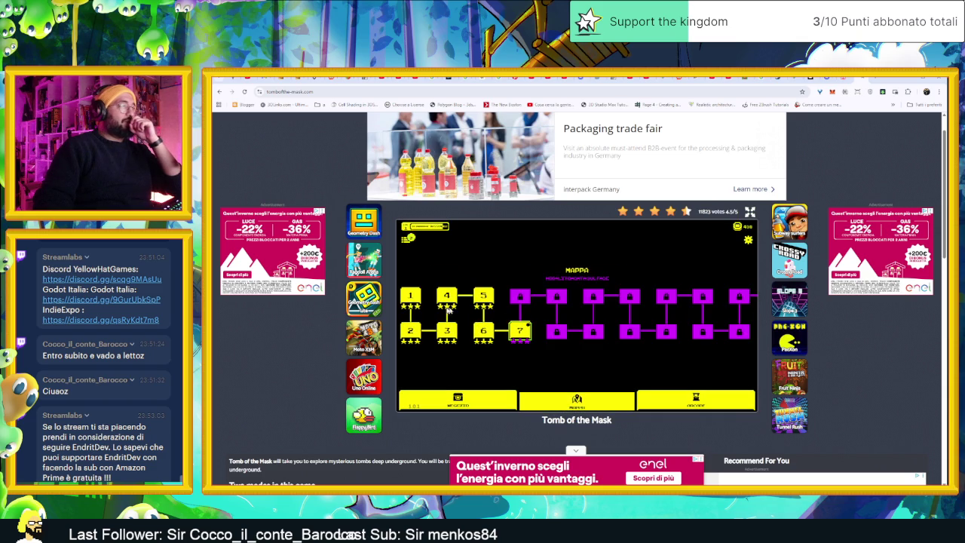
{"action": "left_click", "coordinate": [408, 330]}
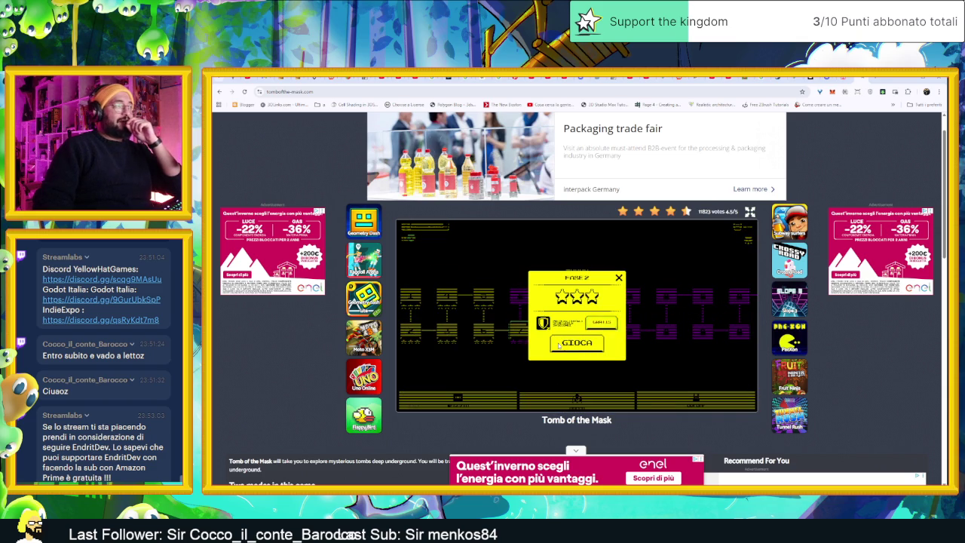
{"action": "left_click", "coordinate": [593, 346]}
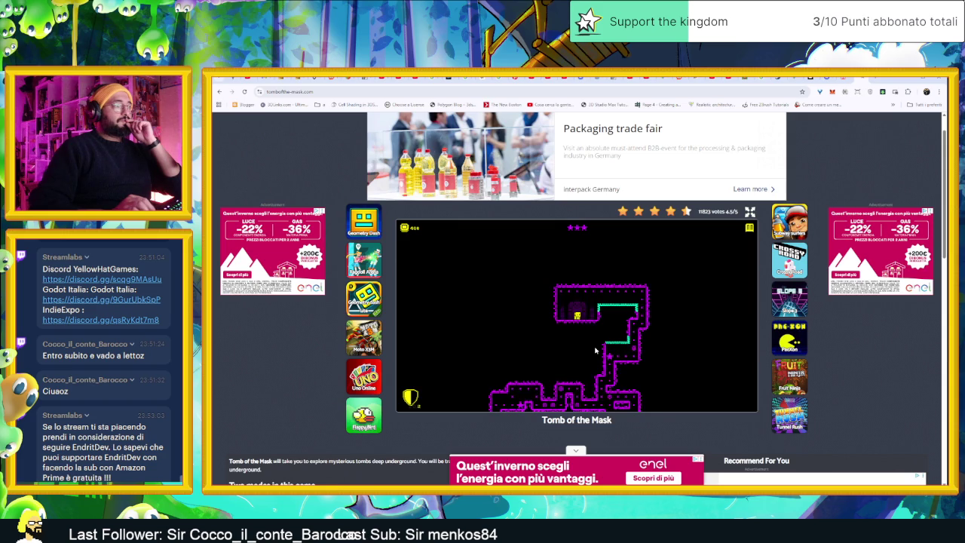
{"action": "key", "text": "Right"}
{"action": "key", "text": "Down"}
{"action": "key", "text": "Left"}
{"action": "key", "text": "Up"}
{"action": "key", "text": "Right"}
{"action": "key", "text": "Left"}
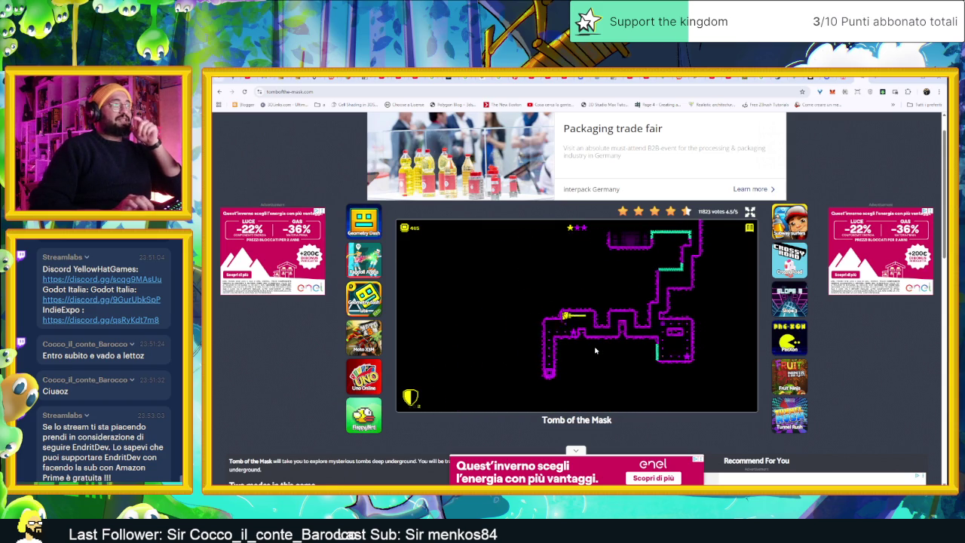
{"action": "key", "text": "Down"}
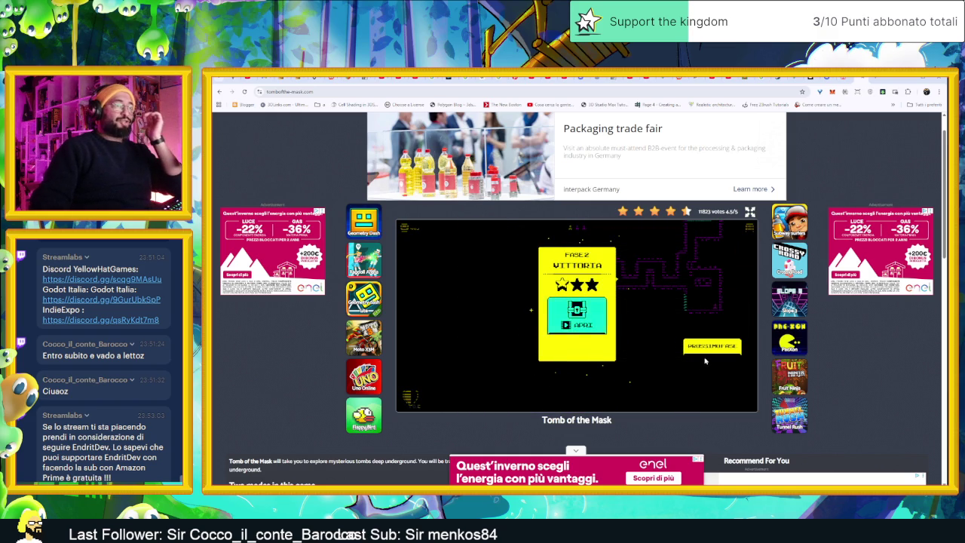
- Play stage 3 to the top exit for a three-star victory, then go back to Godot
{"action": "left_click", "coordinate": [584, 349]}
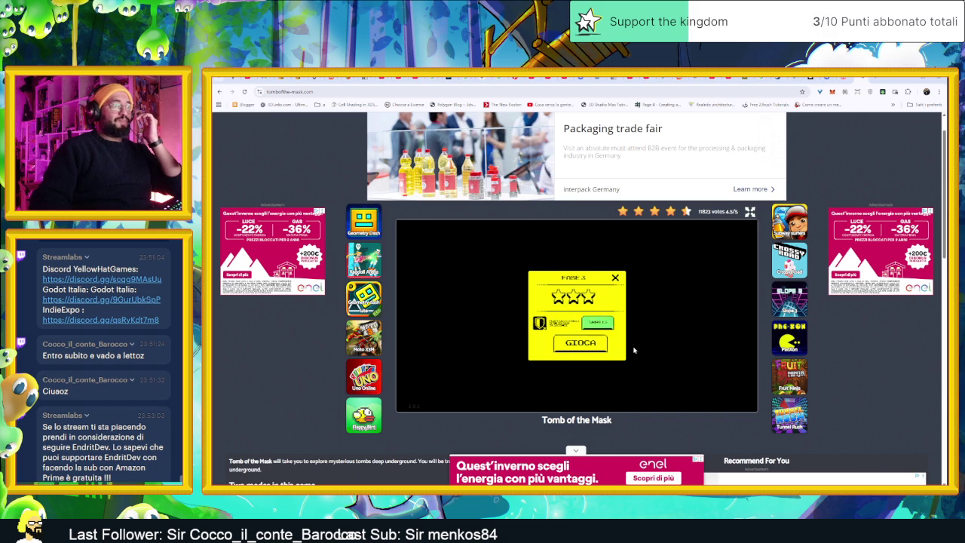
{"action": "key", "text": "space"}
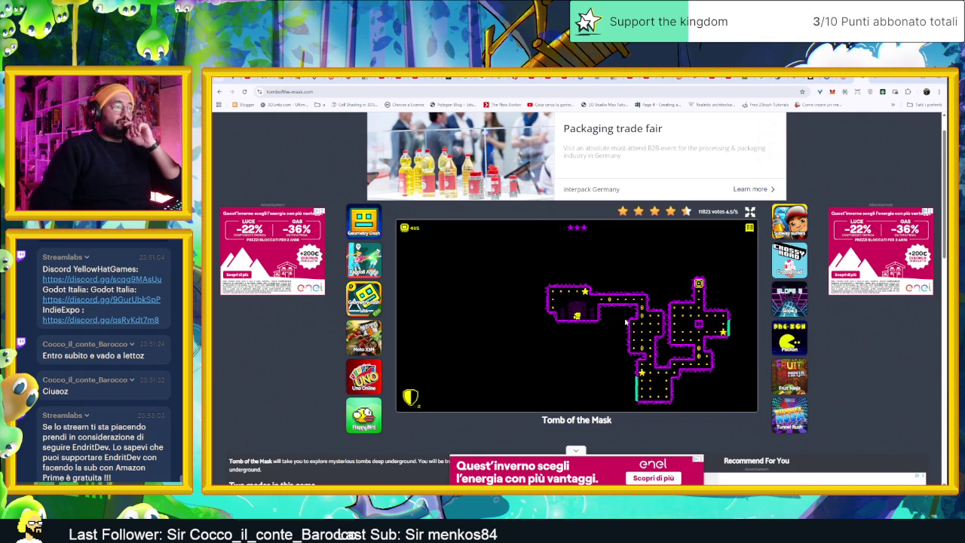
{"action": "key", "text": "Right"}
{"action": "key", "text": "Up"}
{"action": "key", "text": "Right"}
{"action": "key", "text": "Down"}
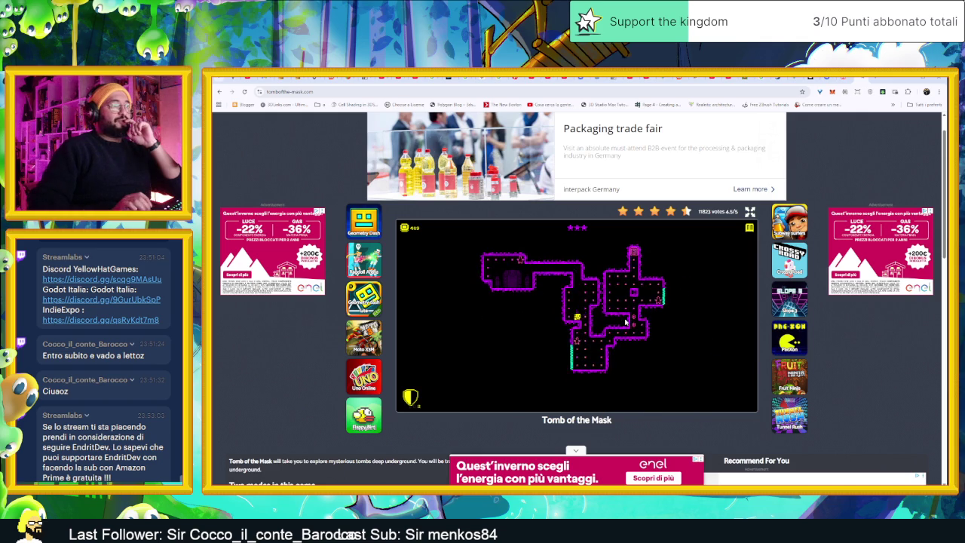
{"action": "key", "text": "Up"}
{"action": "key", "text": "Right"}
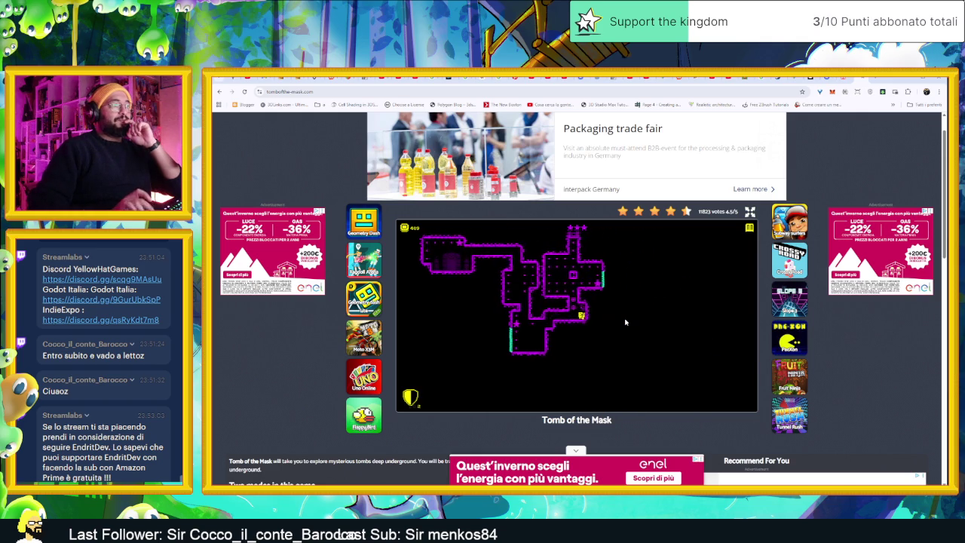
{"action": "key", "text": "Up"}
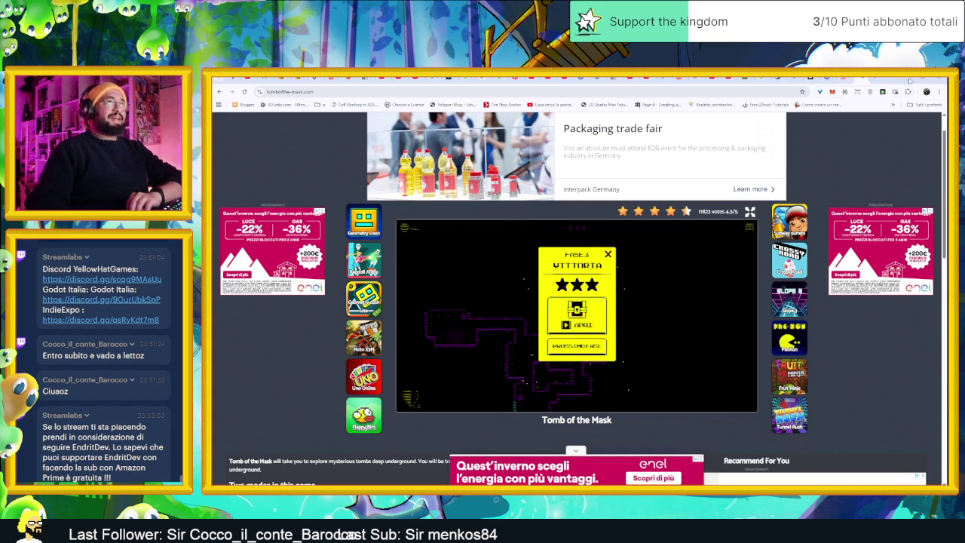
{"action": "key", "text": "alt+Tab"}
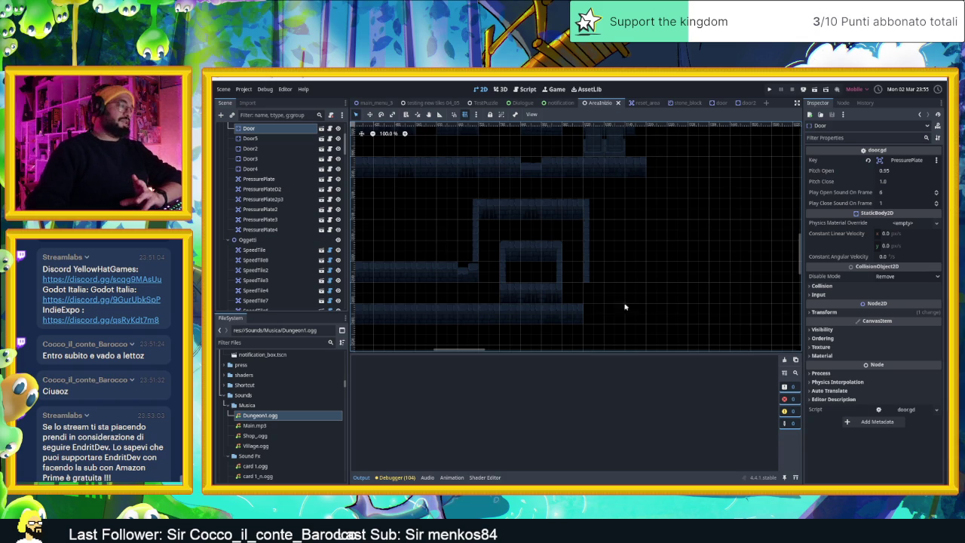
{"action": "scroll", "coordinate": [634, 263], "scroll_direction": "down", "scroll_amount": 1}
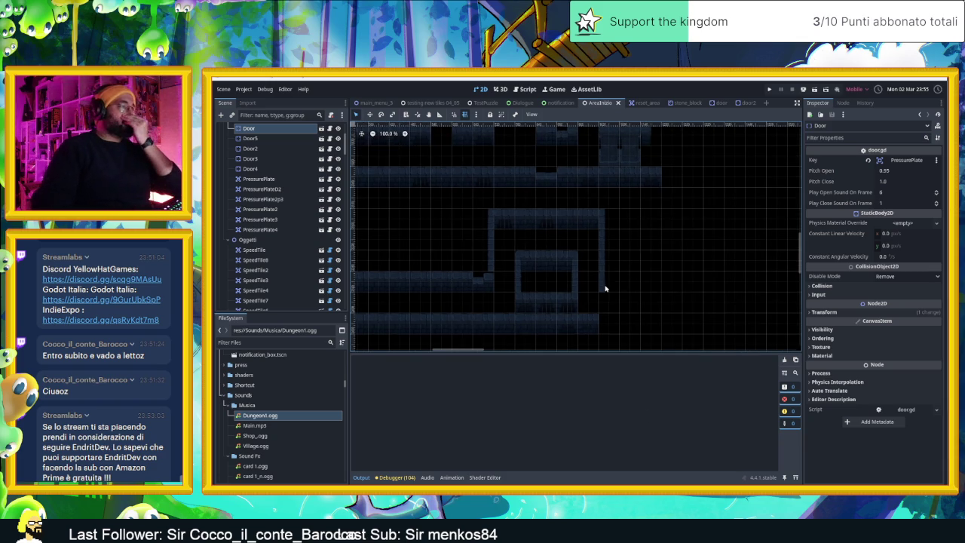
{"action": "scroll", "coordinate": [616, 305], "scroll_direction": "down", "scroll_amount": 1}
{"action": "scroll", "coordinate": [616, 305], "scroll_direction": "down", "scroll_amount": 3}
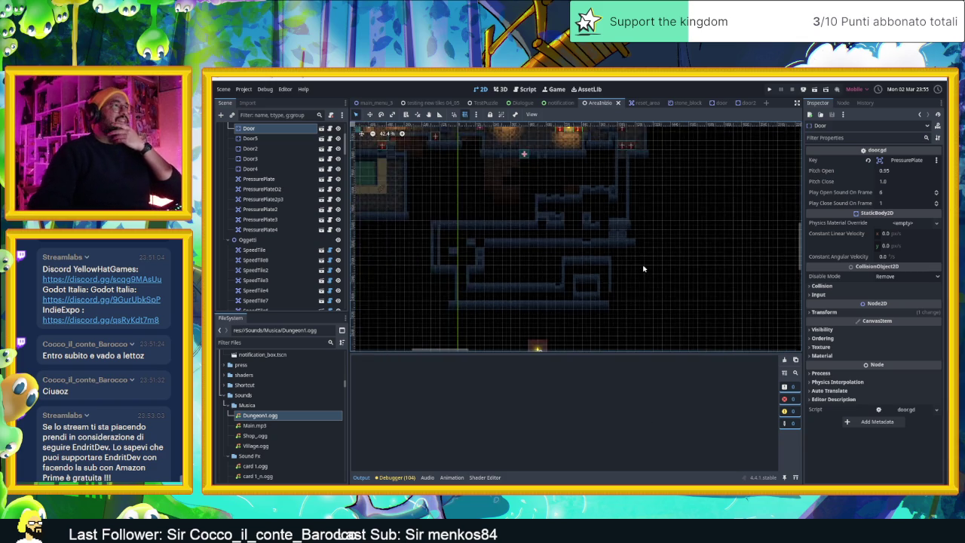
{"action": "scroll", "coordinate": [592, 264], "scroll_direction": "up", "scroll_amount": 2}
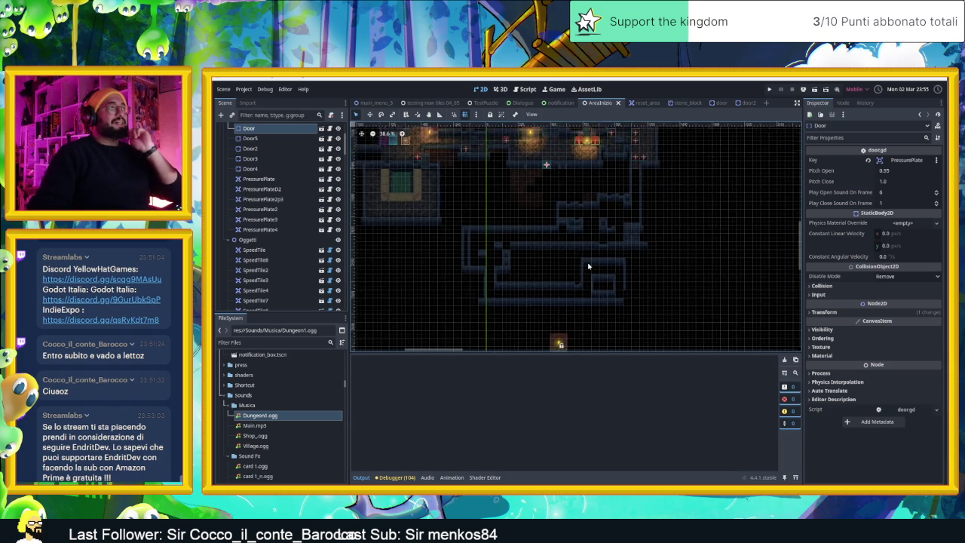
{"action": "left_click_drag", "start_coordinate": [637, 316], "coordinate": [597, 270]}
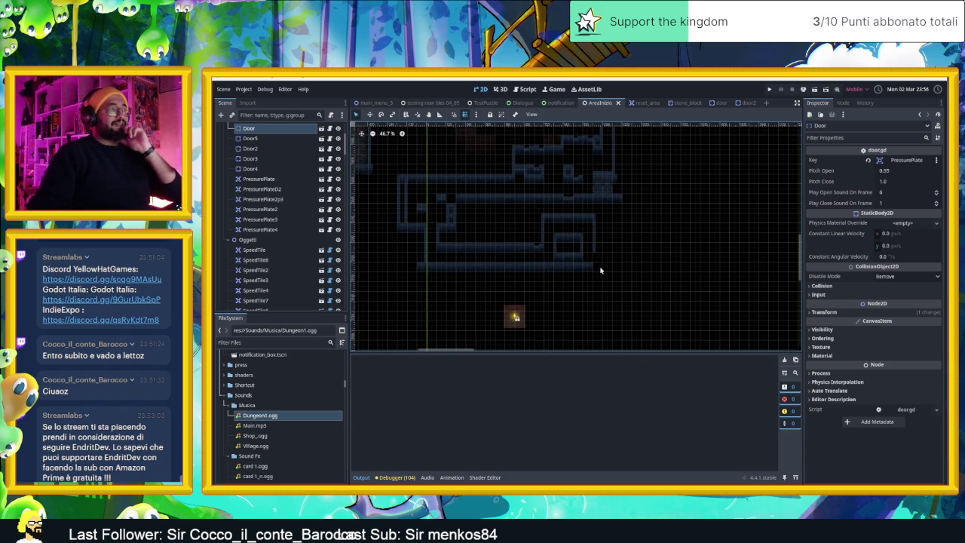
{"action": "scroll", "coordinate": [600, 270], "scroll_direction": "up", "scroll_amount": 3}
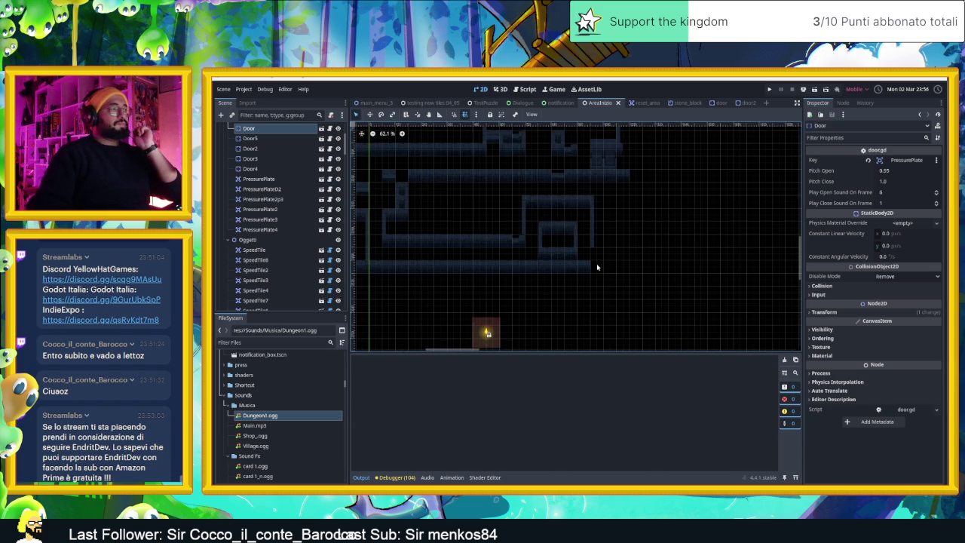
{"action": "scroll", "coordinate": [597, 267], "scroll_direction": "up", "scroll_amount": 2}
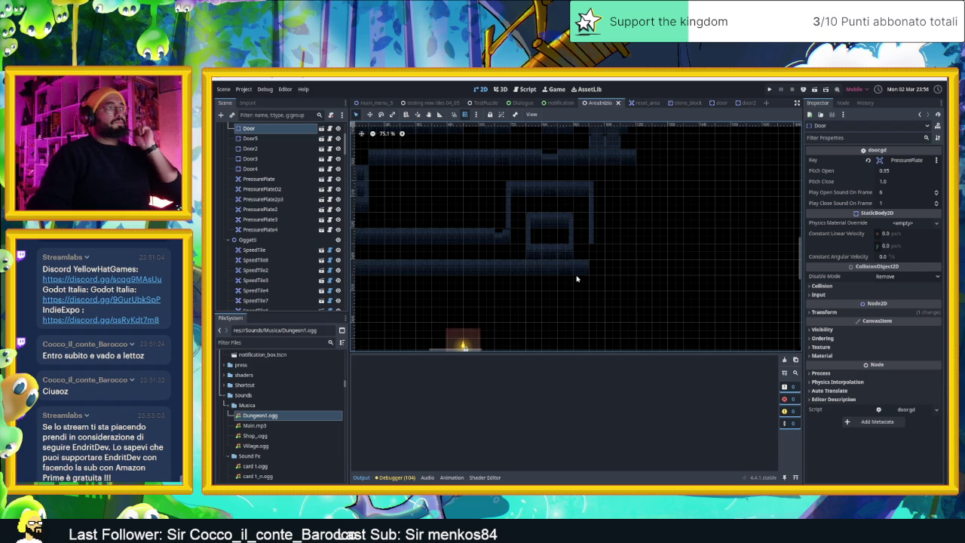
{"action": "scroll", "coordinate": [614, 278], "scroll_direction": "down", "scroll_amount": 5}
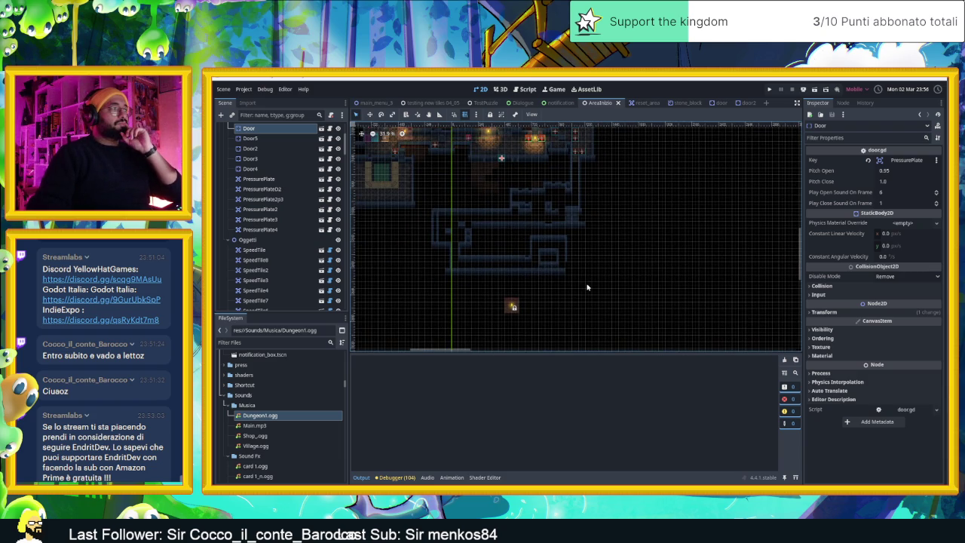
{"action": "scroll", "coordinate": [588, 286], "scroll_direction": "up", "scroll_amount": 2}
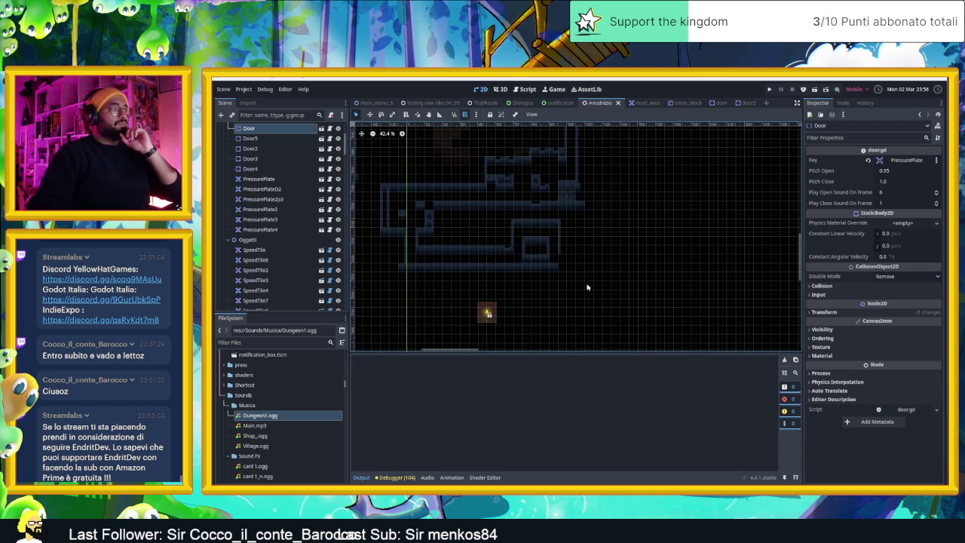
{"action": "scroll", "coordinate": [588, 286], "scroll_direction": "up", "scroll_amount": 1}
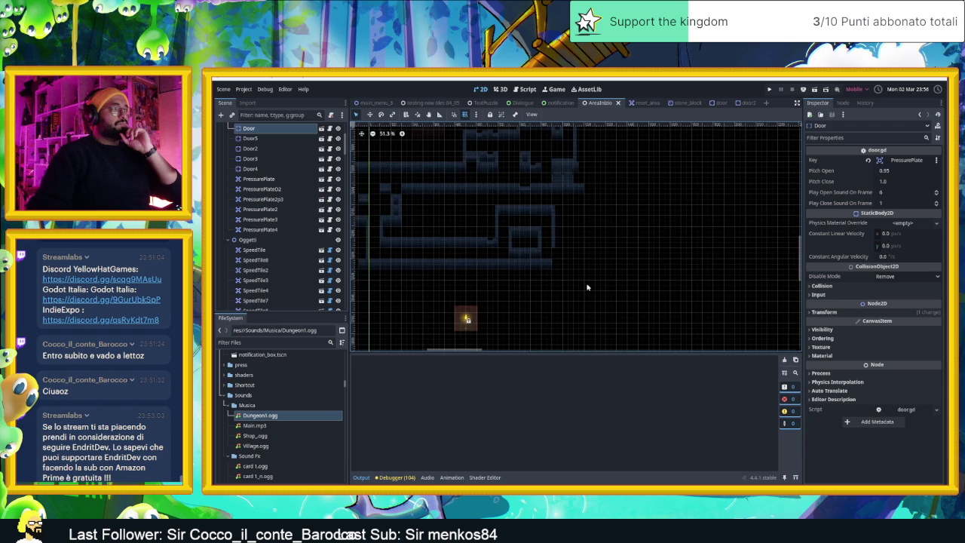
{"action": "scroll", "coordinate": [519, 273], "scroll_direction": "up", "scroll_amount": 2}
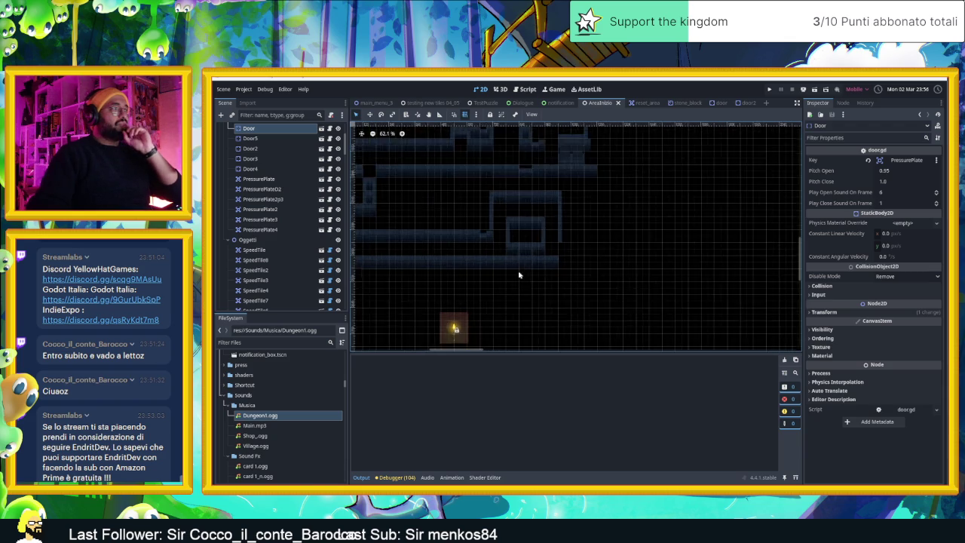
{"action": "scroll", "coordinate": [599, 288], "scroll_direction": "left", "scroll_amount": 1}
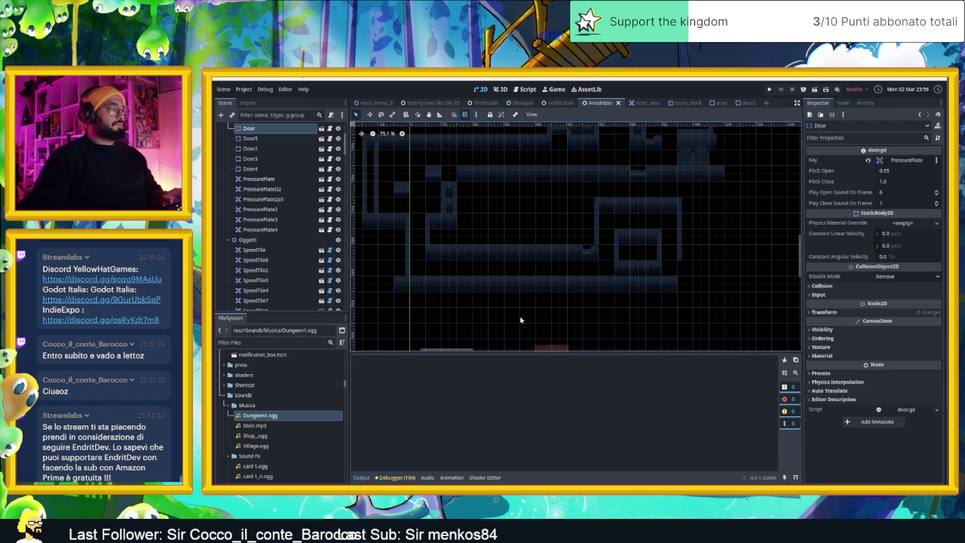
{"action": "scroll", "coordinate": [548, 296], "scroll_direction": "up", "scroll_amount": 2}
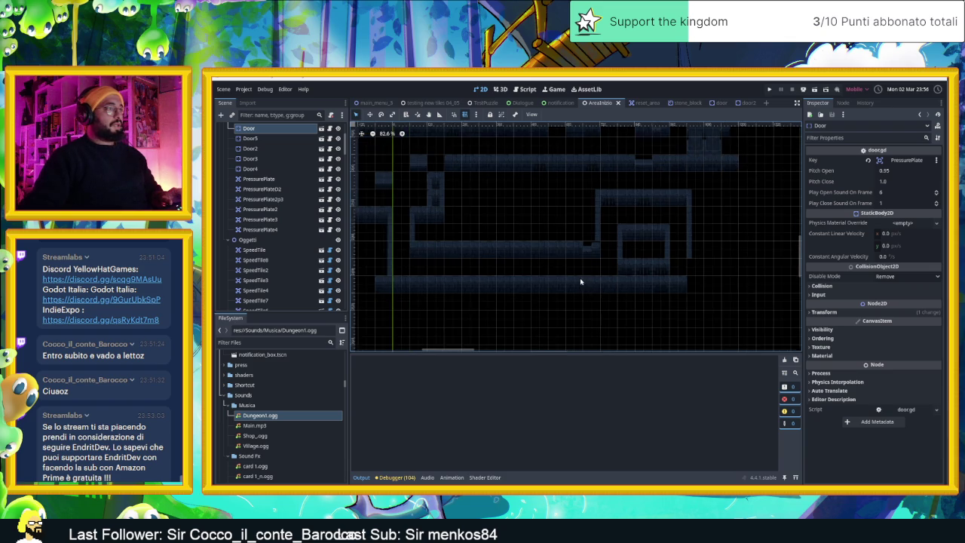
{"action": "scroll", "coordinate": [299, 163], "scroll_direction": "up", "scroll_amount": 5}
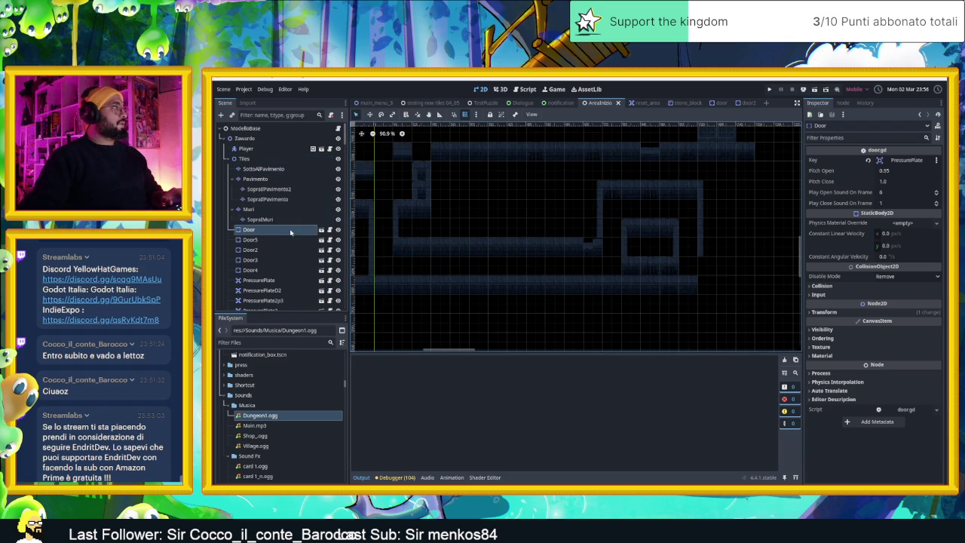
- Paint wall tiles on the Muri layer down the lower corridor
{"action": "left_click", "coordinate": [256, 209]}
{"action": "left_click", "coordinate": [683, 377]}
{"action": "key", "text": "d"}
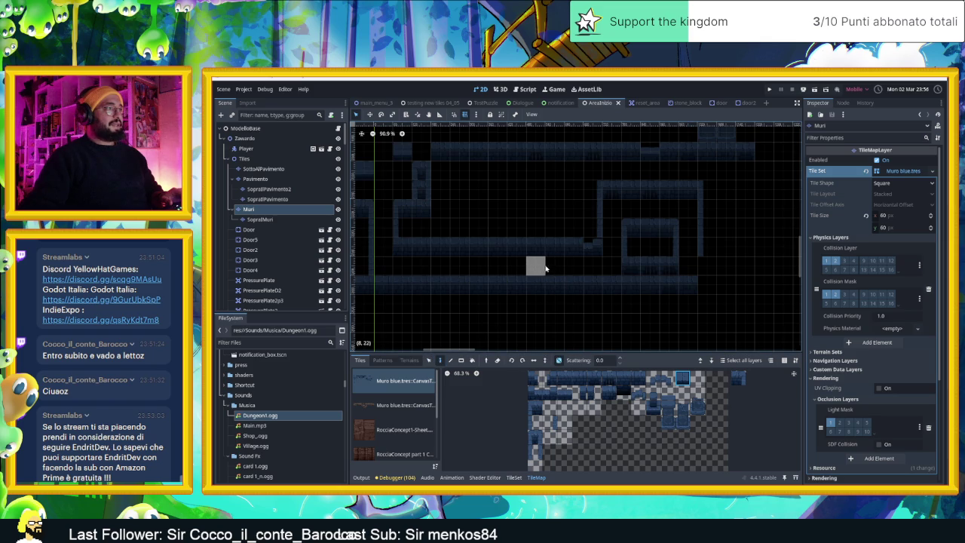
{"action": "left_click", "coordinate": [548, 267]}
{"action": "mouse_move", "coordinate": [549, 267]}
{"action": "left_mouse_down"}
{"action": "mouse_move", "coordinate": [554, 283]}
{"action": "mouse_move", "coordinate": [535, 283]}
{"action": "mouse_move", "coordinate": [554, 282]}
{"action": "left_mouse_up"}
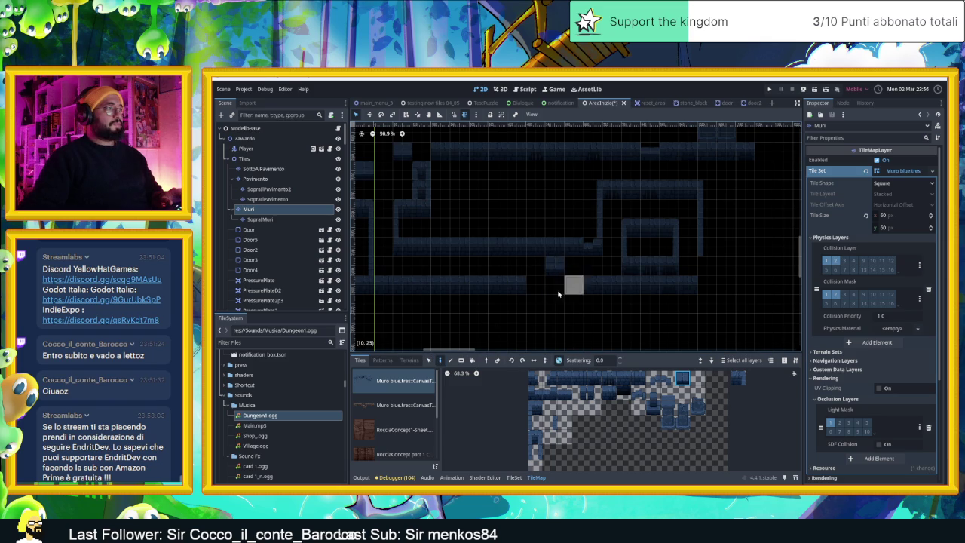
- Paint a new row of a different wall tile, extending it one tile left
{"action": "left_click", "coordinate": [742, 376]}
{"action": "left_click", "coordinate": [535, 410]}
{"action": "left_click", "coordinate": [579, 377]}
{"action": "left_click_drag", "start_coordinate": [534, 302], "coordinate": [589, 306]}
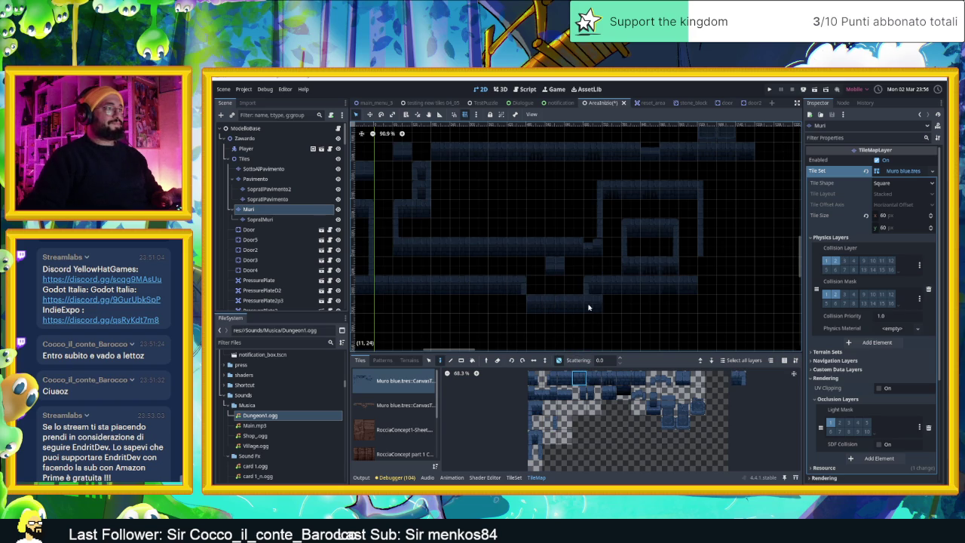
{"action": "left_click", "coordinate": [517, 304]}
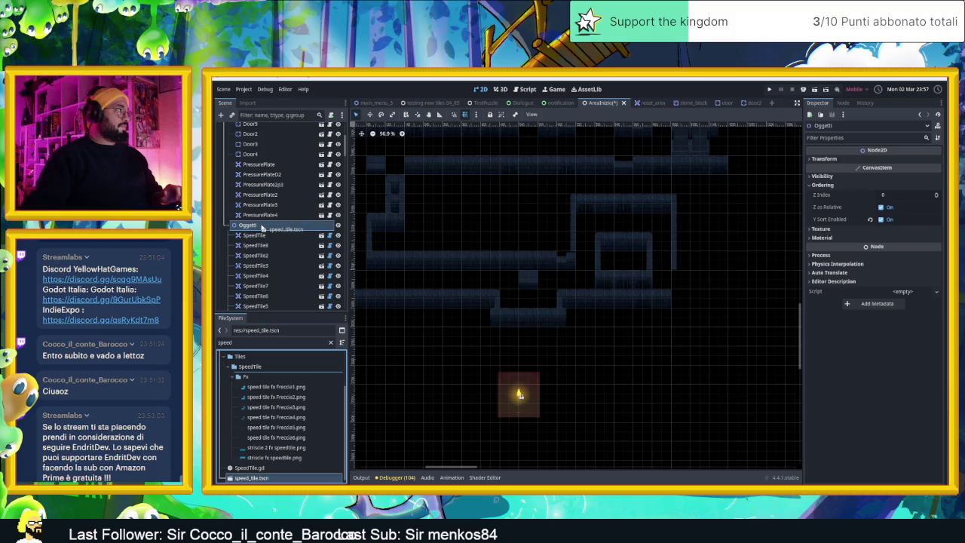
- Drop a speed_tile.tscn instance, SpeedTile22, under Oggetti and move it into the walled room
{"action": "mouse_move", "coordinate": [281, 233]}
{"action": "left_mouse_down"}
{"action": "mouse_move", "coordinate": [523, 281]}
{"action": "mouse_move", "coordinate": [532, 299]}
{"action": "mouse_move", "coordinate": [513, 300]}
{"action": "left_mouse_up"}
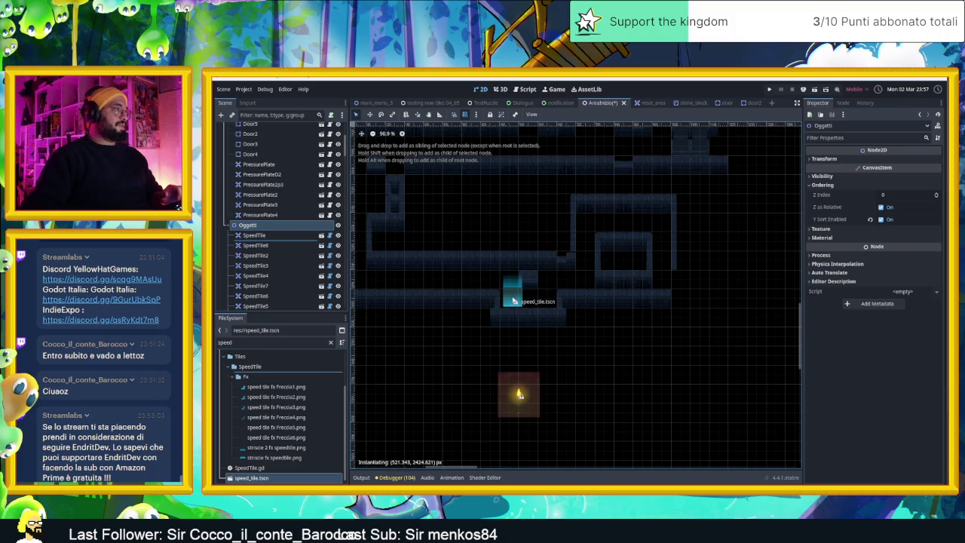
{"action": "left_click_drag", "start_coordinate": [512, 301], "coordinate": [510, 299]}
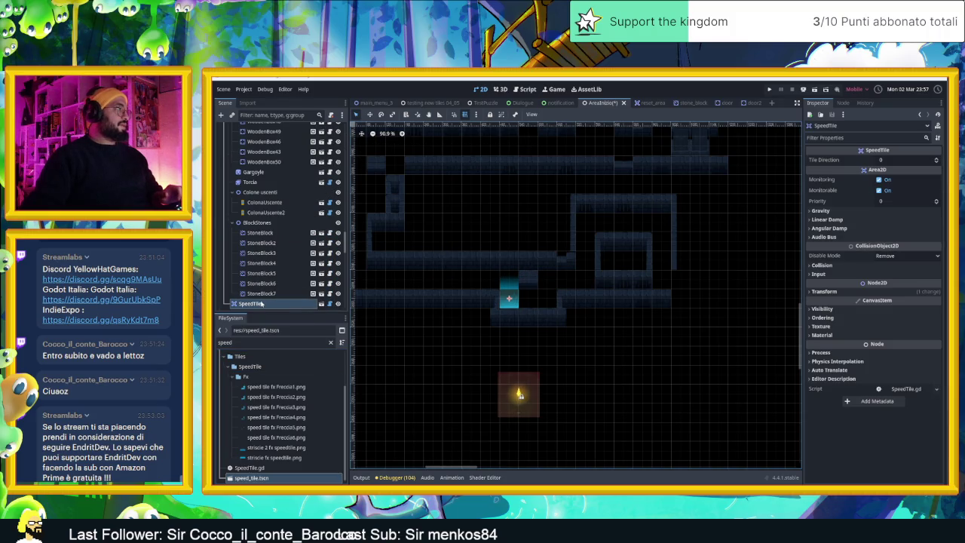
{"action": "mouse_move", "coordinate": [259, 304]}
{"action": "left_mouse_down"}
{"action": "mouse_move", "coordinate": [296, 126]}
{"action": "mouse_move", "coordinate": [275, 212]}
{"action": "left_mouse_up"}
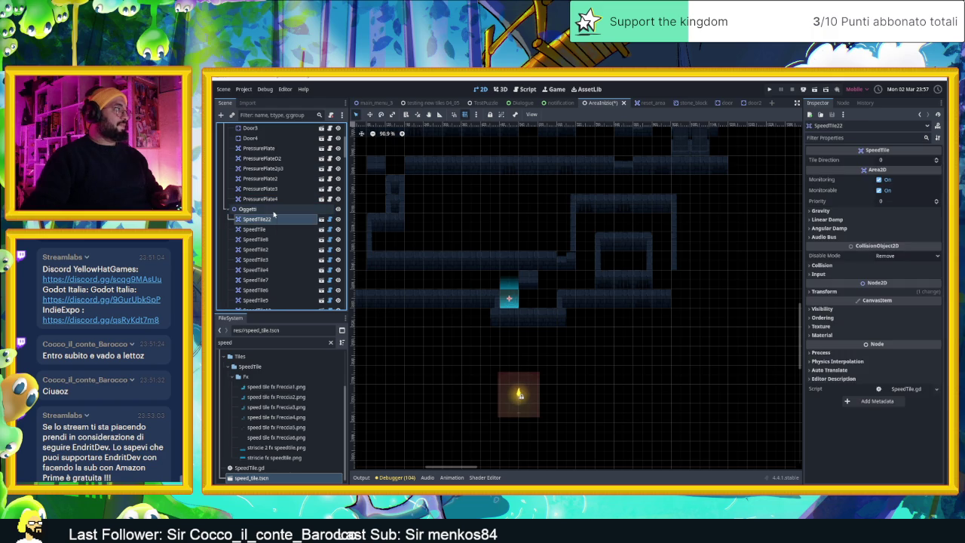
{"action": "left_click", "coordinate": [267, 211]}
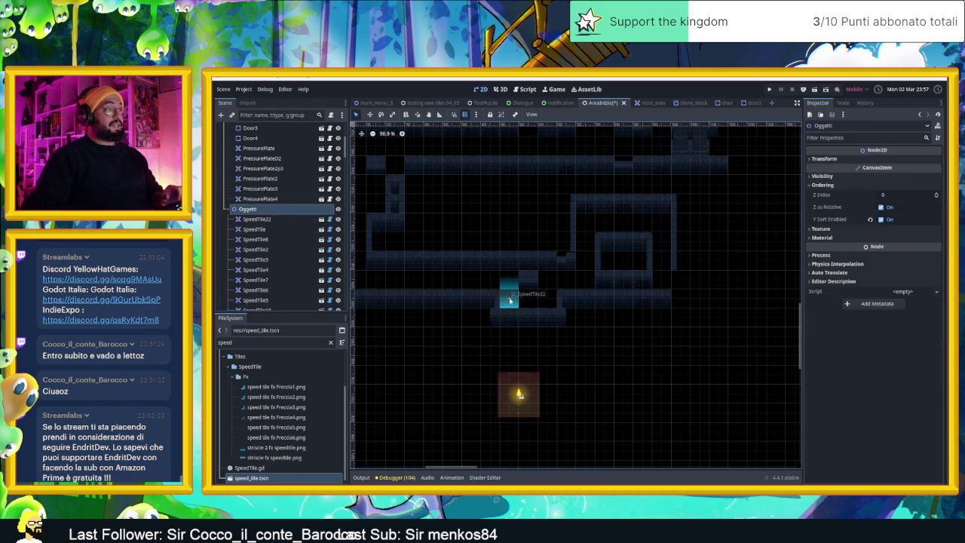
{"action": "left_click", "coordinate": [510, 301]}
{"action": "left_click_drag", "start_coordinate": [510, 300], "coordinate": [586, 285]}
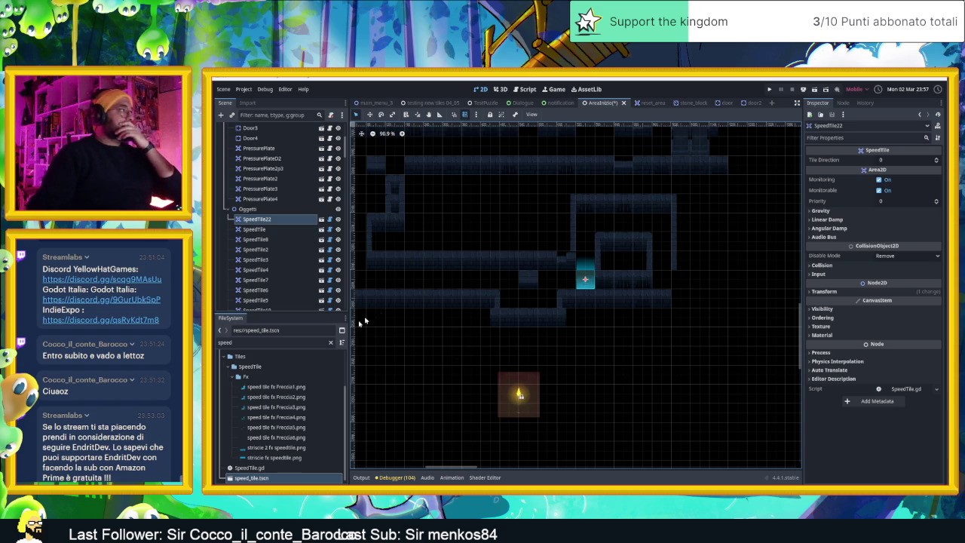
- Duplicate the speed tile as SpeedTile23, move it up-right and set Tile Direction to 1
{"action": "key", "text": "ctrl+d"}
{"action": "mouse_move", "coordinate": [586, 280]}
{"action": "left_mouse_down"}
{"action": "mouse_move", "coordinate": [646, 256]}
{"action": "mouse_move", "coordinate": [668, 221]}
{"action": "mouse_move", "coordinate": [672, 227]}
{"action": "left_mouse_up"}
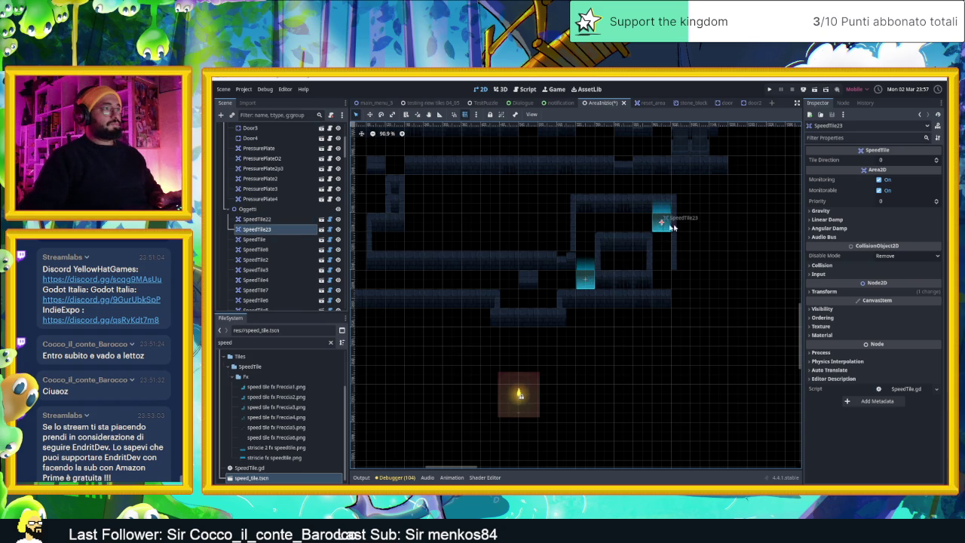
{"action": "left_click", "coordinate": [938, 159]}
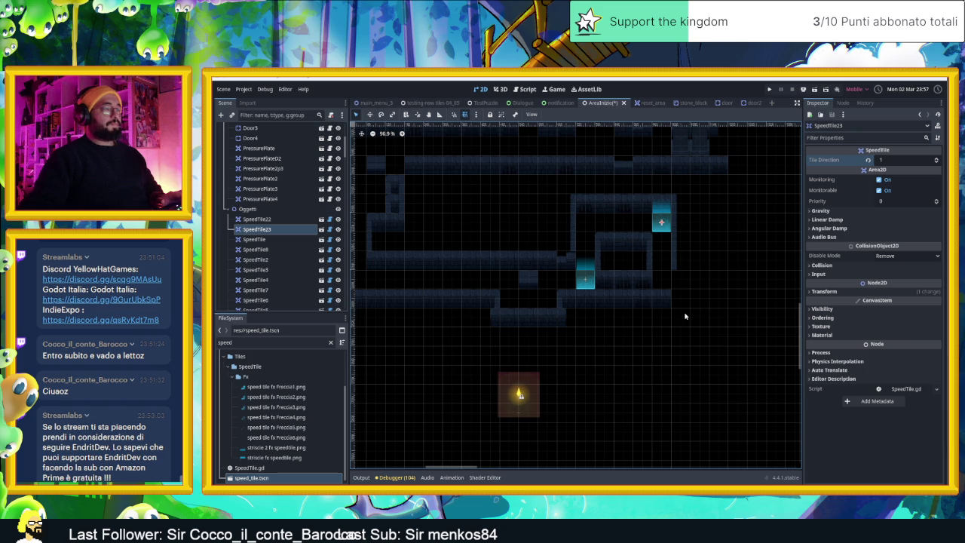
{"action": "scroll", "coordinate": [685, 317], "scroll_direction": "up", "scroll_amount": 3}
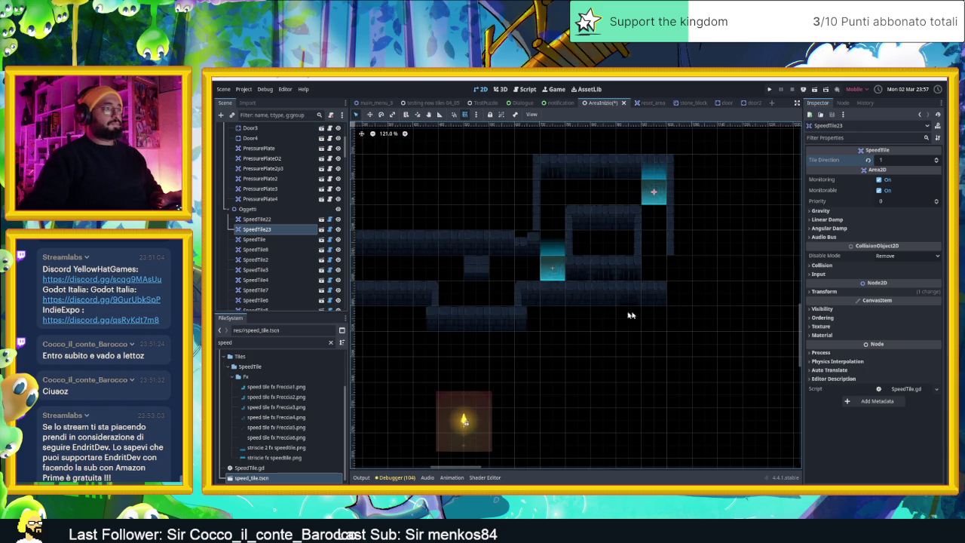
{"action": "scroll", "coordinate": [264, 181], "scroll_direction": "up", "scroll_amount": 5}
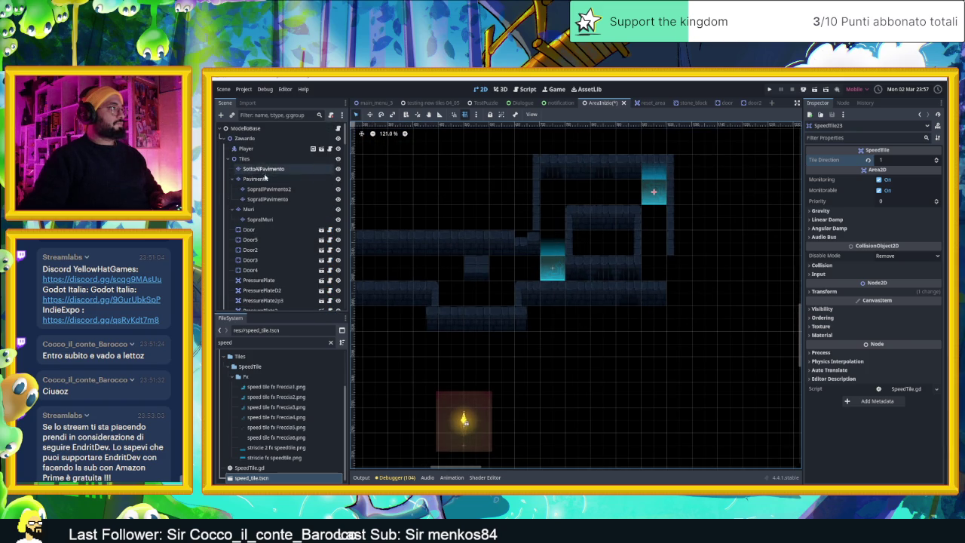
- Paint a row of Muri wall tiles beside the central room and extend the lower wall row right
{"action": "left_click", "coordinate": [251, 209]}
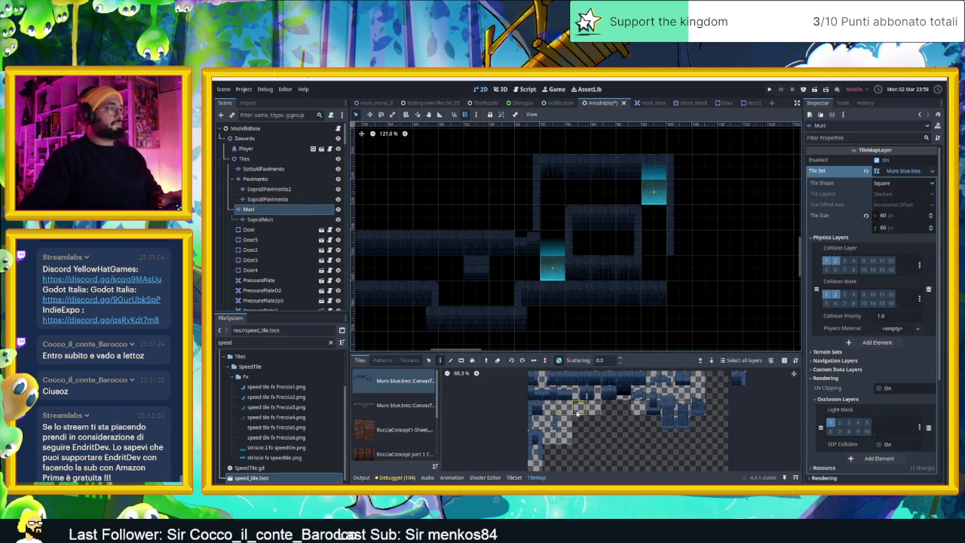
{"action": "left_click_drag", "start_coordinate": [568, 385], "coordinate": [650, 379]}
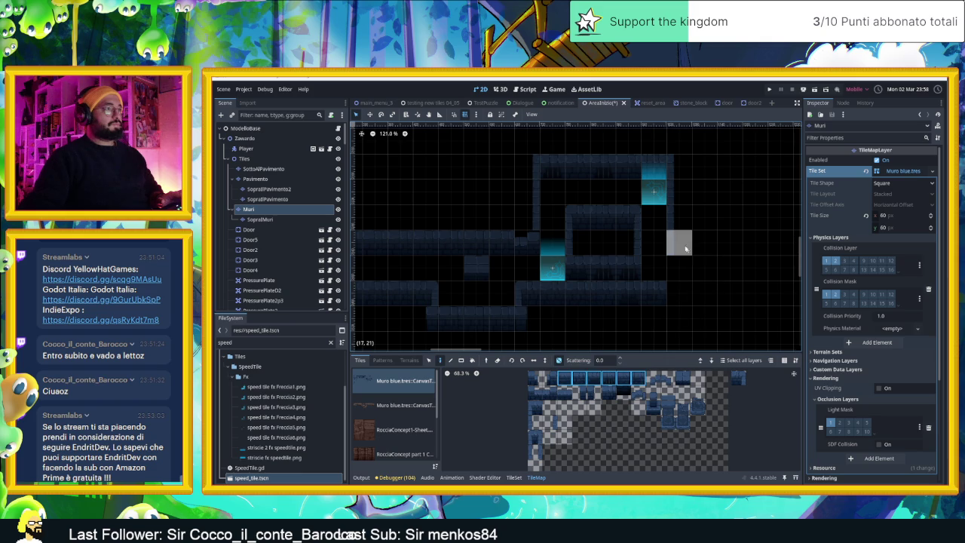
{"action": "left_click_drag", "start_coordinate": [681, 243], "coordinate": [730, 243]}
{"action": "mouse_move", "coordinate": [687, 303]}
{"action": "left_mouse_down"}
{"action": "mouse_move", "coordinate": [727, 302]}
{"action": "mouse_move", "coordinate": [600, 322]}
{"action": "left_mouse_up"}
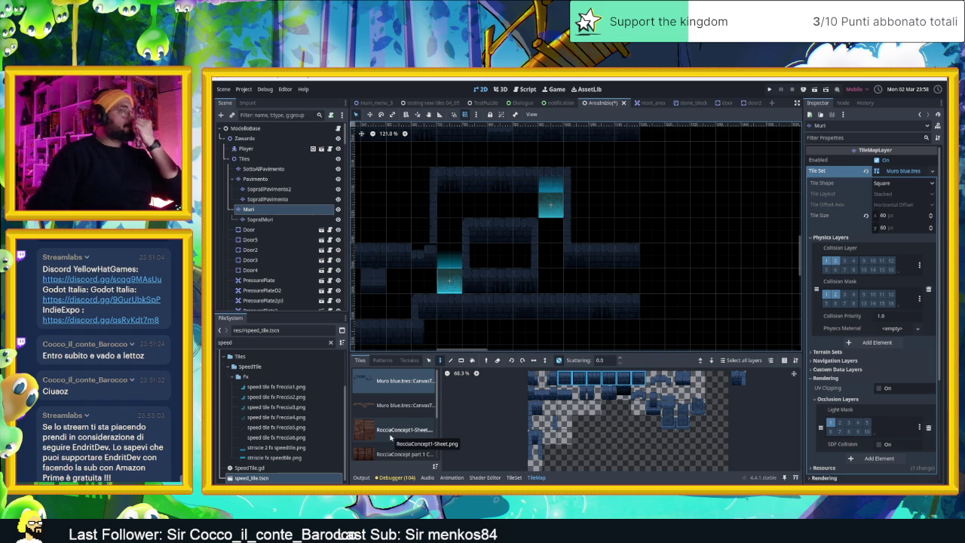
{"action": "left_click", "coordinate": [256, 139]}
- Select the Altro group and filter the FileSystem dock for 'woode'
{"action": "scroll", "coordinate": [283, 275], "scroll_direction": "down", "scroll_amount": 10}
{"action": "scroll", "coordinate": [283, 276], "scroll_direction": "down", "scroll_amount": 5}
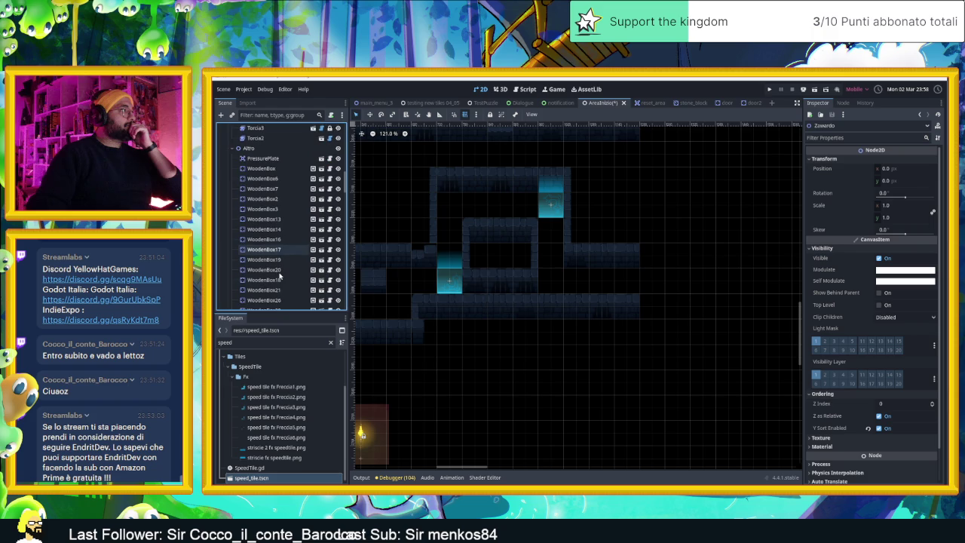
{"action": "scroll", "coordinate": [279, 276], "scroll_direction": "down", "scroll_amount": 5}
{"action": "scroll", "coordinate": [275, 251], "scroll_direction": "up", "scroll_amount": 5}
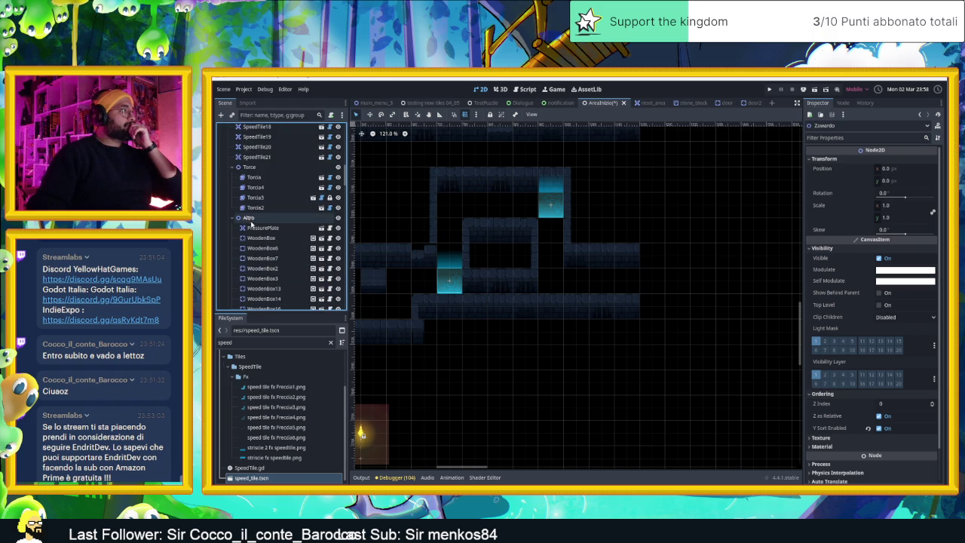
{"action": "left_click", "coordinate": [249, 218]}
{"action": "double_click", "coordinate": [275, 343]}
{"action": "type", "text": "woo"}
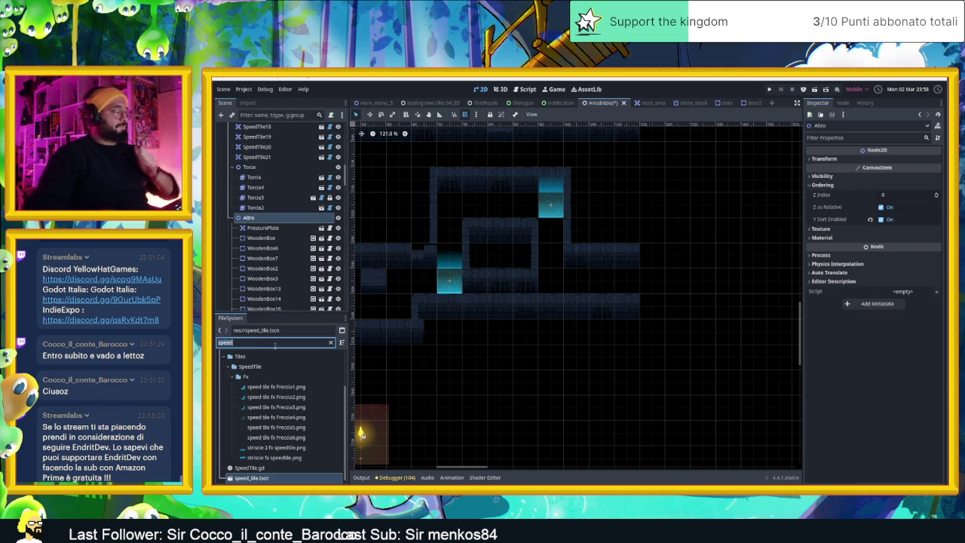
{"action": "type", "text": "d"}
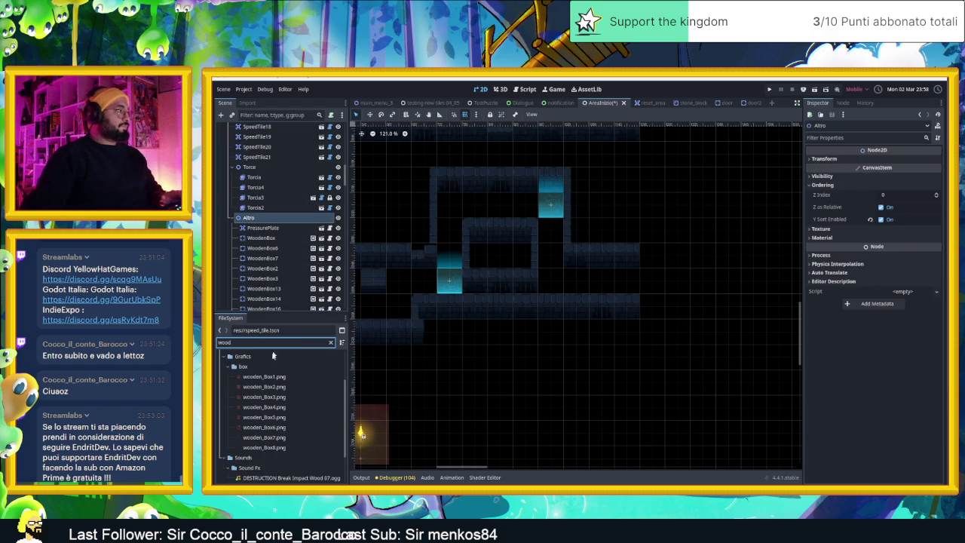
{"action": "type", "text": "e"}
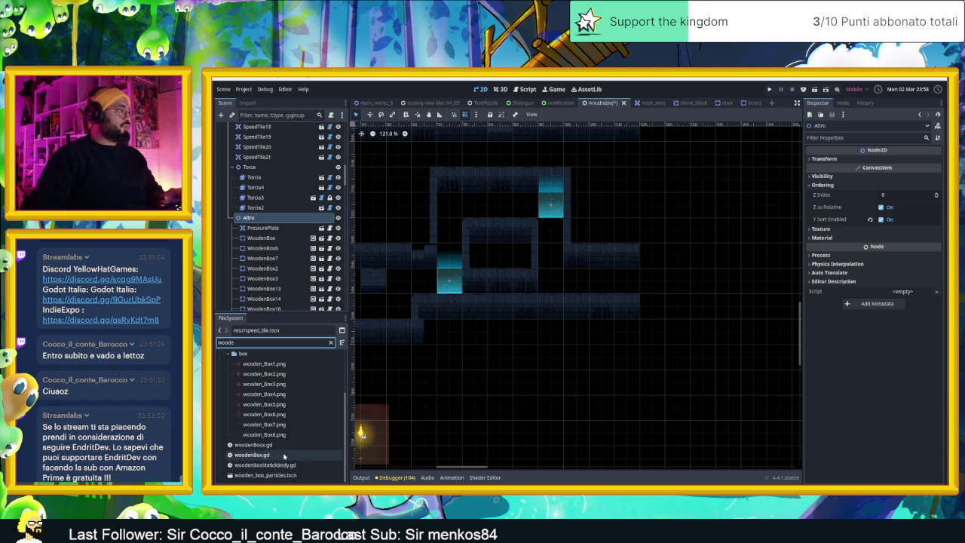
- Drag wooden_box.tscn into the level onto the lower speed tile
{"action": "scroll", "coordinate": [283, 447], "scroll_direction": "up", "scroll_amount": 3}
{"action": "mouse_move", "coordinate": [260, 386]}
{"action": "left_mouse_down"}
{"action": "mouse_move", "coordinate": [272, 393]}
{"action": "mouse_move", "coordinate": [567, 293]}
{"action": "mouse_move", "coordinate": [564, 276]}
{"action": "mouse_move", "coordinate": [276, 389]}
{"action": "left_mouse_up"}
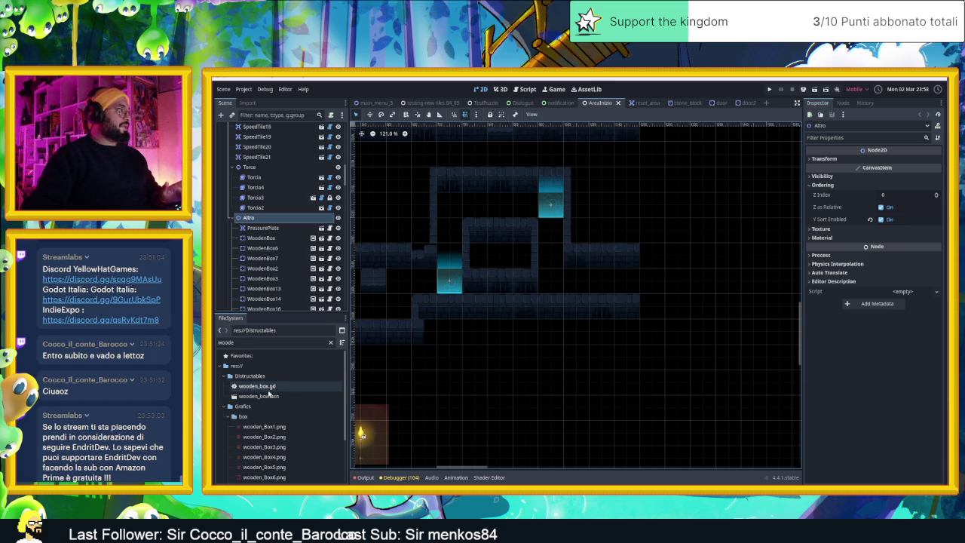
{"action": "left_click", "coordinate": [266, 396]}
{"action": "mouse_move", "coordinate": [351, 384]}
{"action": "left_mouse_down"}
{"action": "mouse_move", "coordinate": [502, 306]}
{"action": "mouse_move", "coordinate": [524, 276]}
{"action": "mouse_move", "coordinate": [550, 270]}
{"action": "mouse_move", "coordinate": [450, 281]}
{"action": "left_mouse_up"}
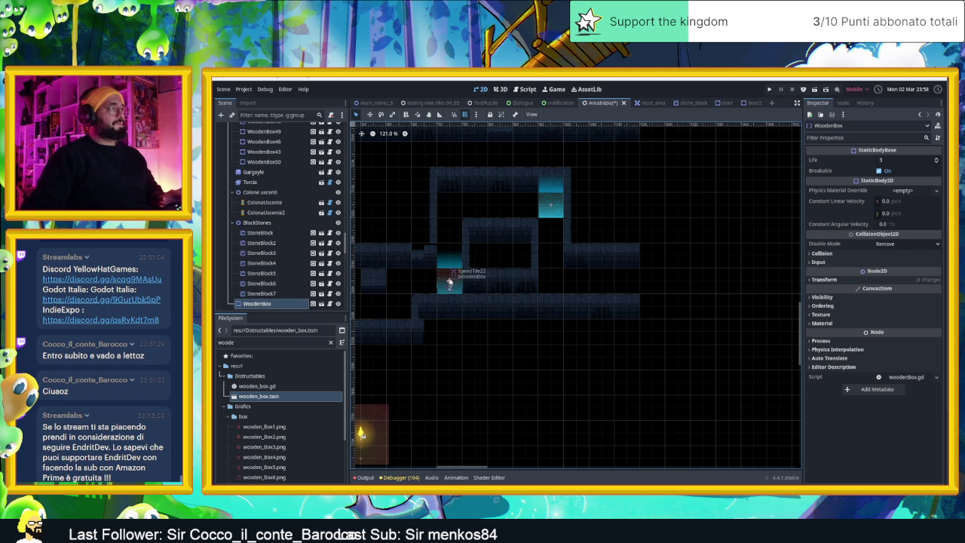
- Duplicate the wooden box twice: one copy 240 px right, another one tile up
{"action": "key", "text": "ctrl+d"}
{"action": "left_click_drag", "start_coordinate": [450, 281], "coordinate": [551, 279]}
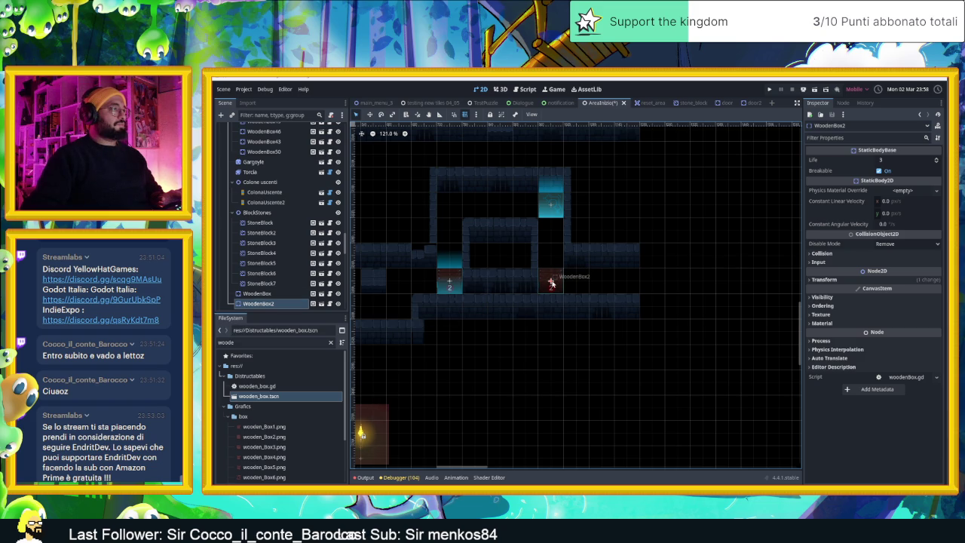
{"action": "key", "text": "ctrl+d"}
{"action": "left_click_drag", "start_coordinate": [552, 282], "coordinate": [548, 258]}
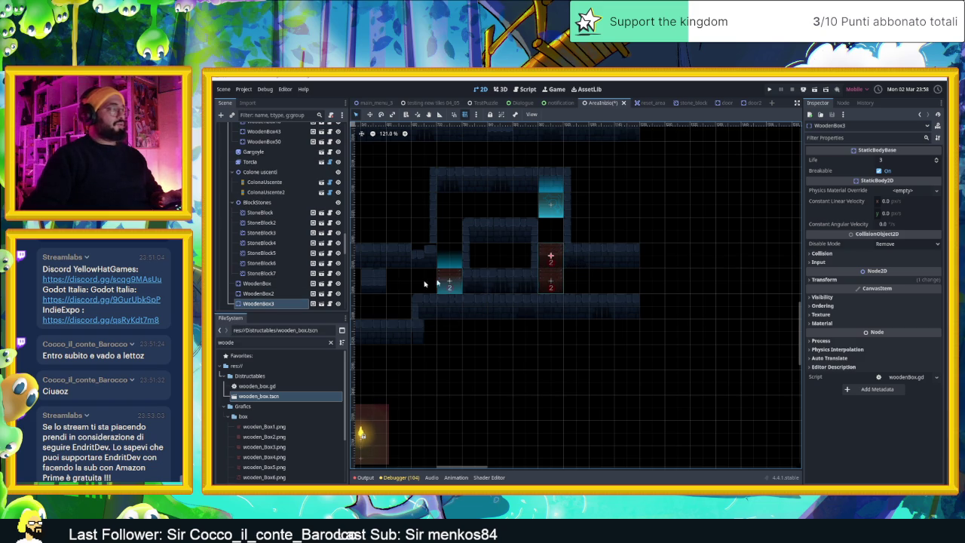
- Move the three new wooden boxes in the Scene tree to sit after WoodenBox50
{"action": "left_click", "coordinate": [266, 284], "text": "shift"}
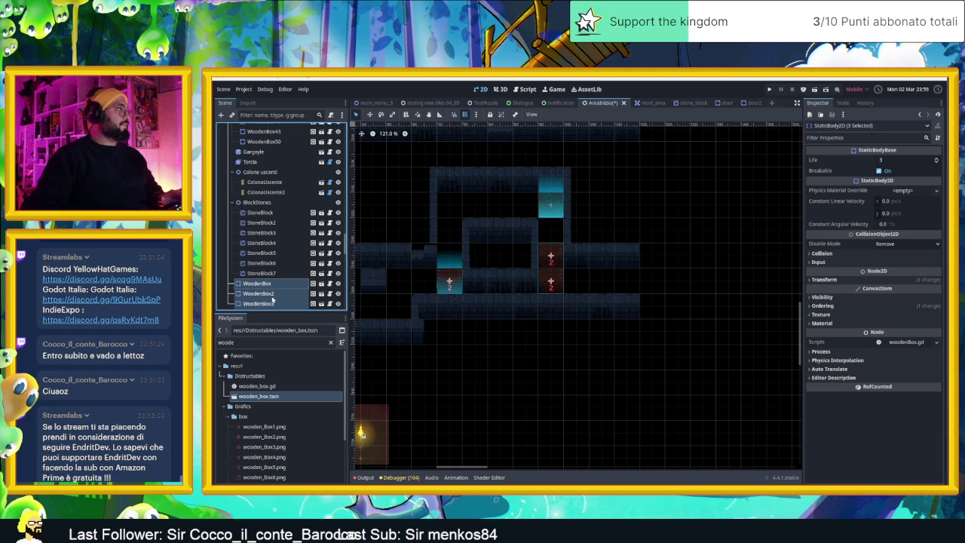
{"action": "scroll", "coordinate": [268, 301], "scroll_direction": "down", "scroll_amount": 3}
{"action": "mouse_move", "coordinate": [278, 203]}
{"action": "left_mouse_down"}
{"action": "mouse_move", "coordinate": [276, 136]}
{"action": "mouse_move", "coordinate": [274, 252]}
{"action": "left_mouse_up"}
{"action": "left_click", "coordinate": [537, 372]}
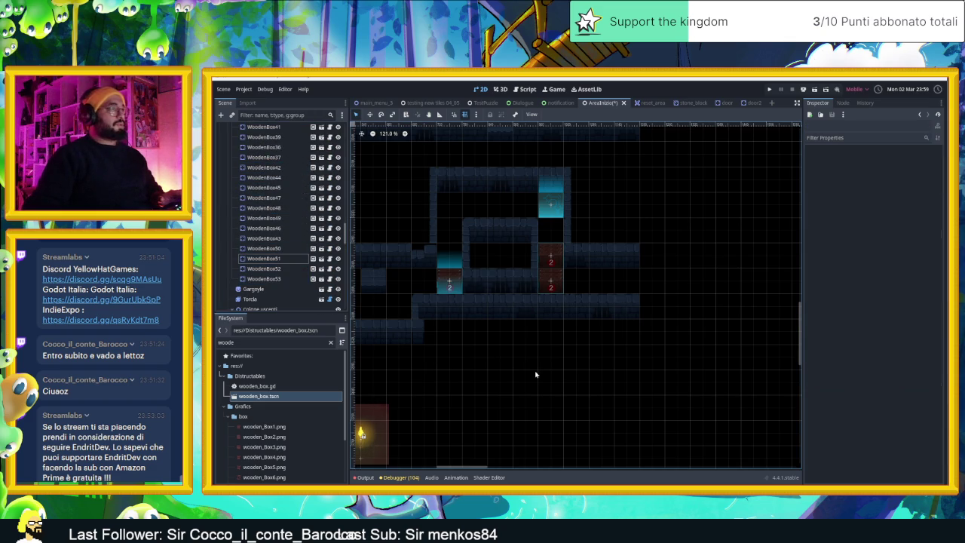
{"action": "scroll", "coordinate": [575, 333], "scroll_direction": "down", "scroll_amount": 2}
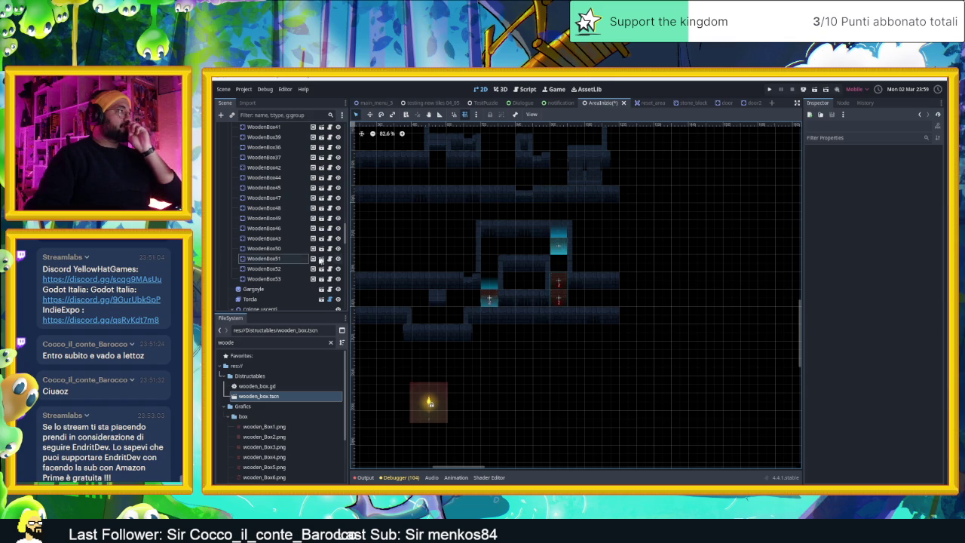
{"action": "scroll", "coordinate": [287, 241], "scroll_direction": "up", "scroll_amount": 10}
- Duplicate the camera area, move the copy over the crate room, and save AreaInizio
{"action": "scroll", "coordinate": [276, 235], "scroll_direction": "down", "scroll_amount": 15}
{"action": "scroll", "coordinate": [253, 216], "scroll_direction": "up", "scroll_amount": 5}
{"action": "left_click", "coordinate": [260, 279]}
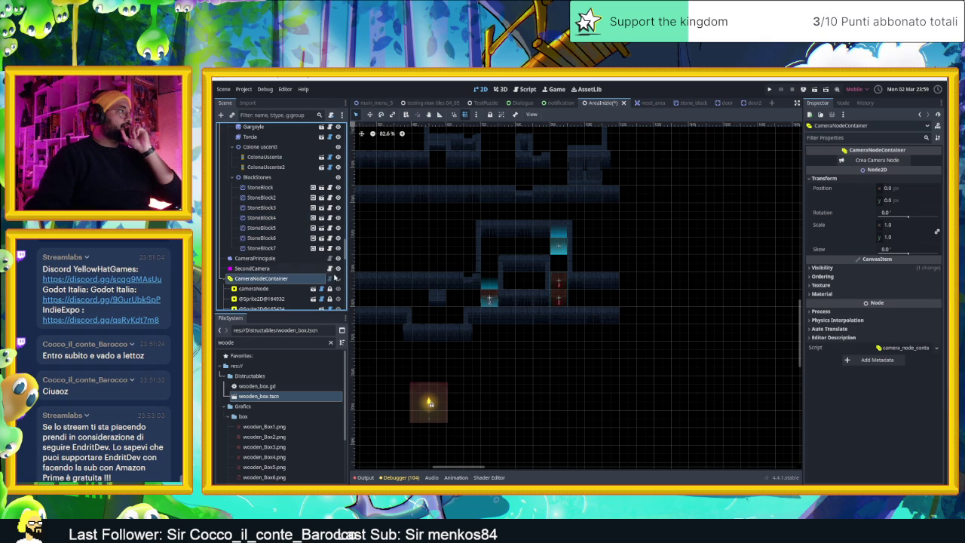
{"action": "left_click", "coordinate": [409, 244]}
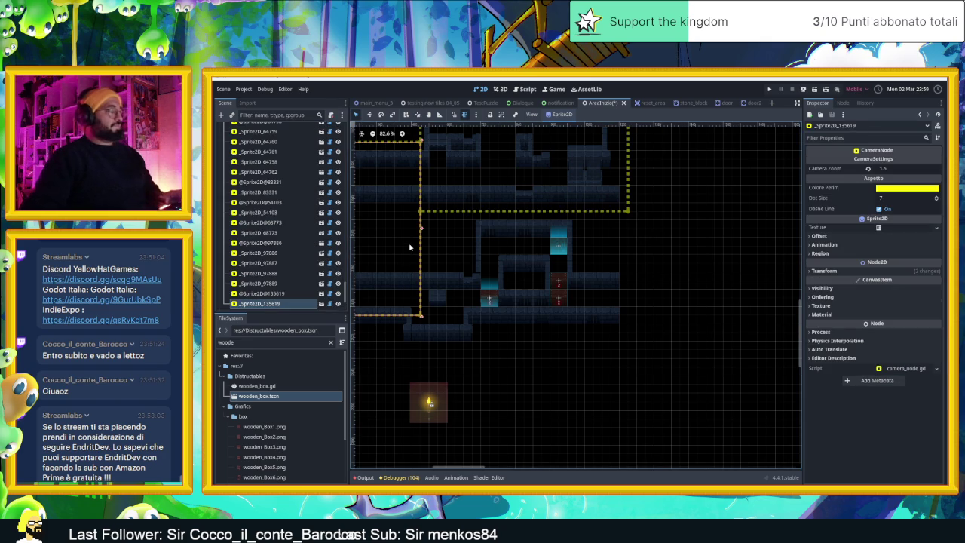
{"action": "key", "text": "ctrl+d"}
{"action": "mouse_move", "coordinate": [407, 240]}
{"action": "left_mouse_down"}
{"action": "mouse_move", "coordinate": [529, 270]}
{"action": "mouse_move", "coordinate": [620, 307]}
{"action": "mouse_move", "coordinate": [610, 303]}
{"action": "left_mouse_up"}
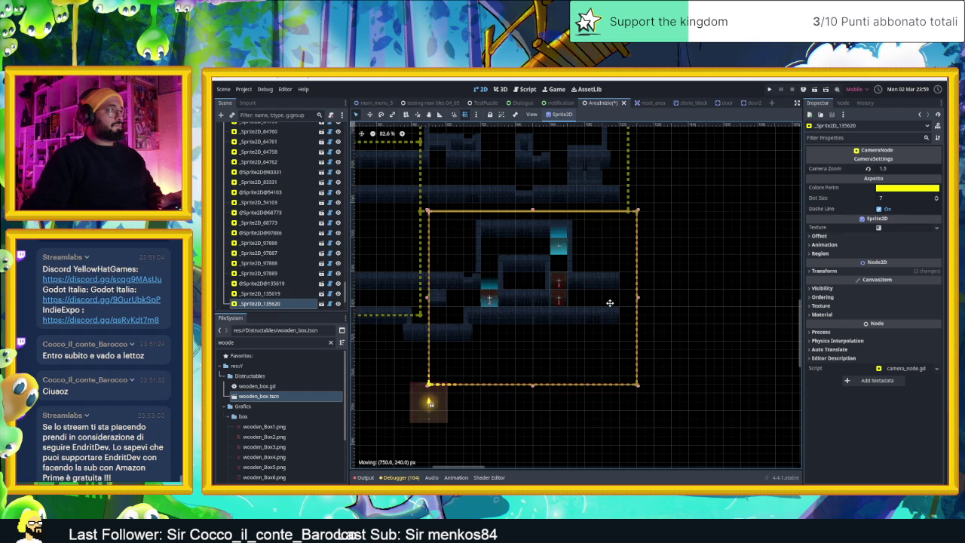
{"action": "left_click", "coordinate": [659, 290]}
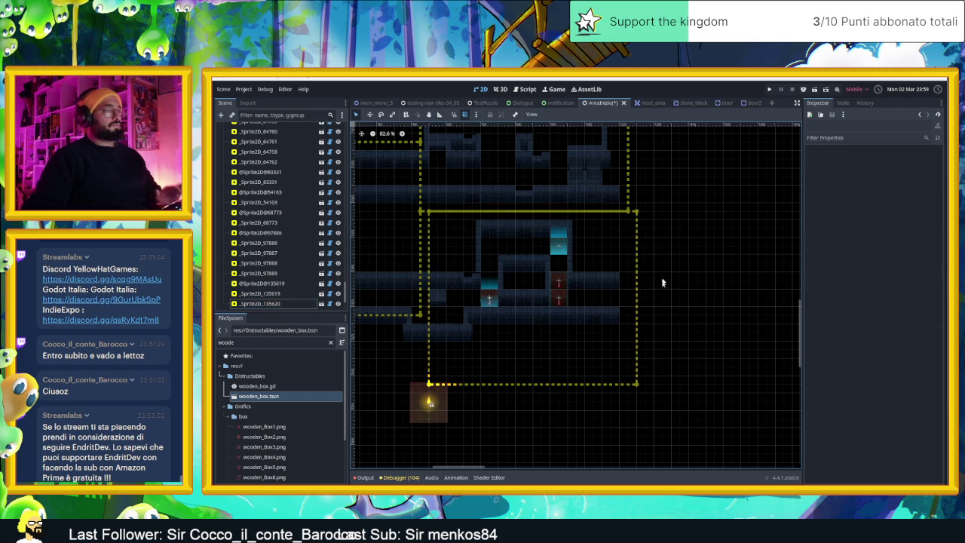
{"action": "key", "text": "ctrl+s"}
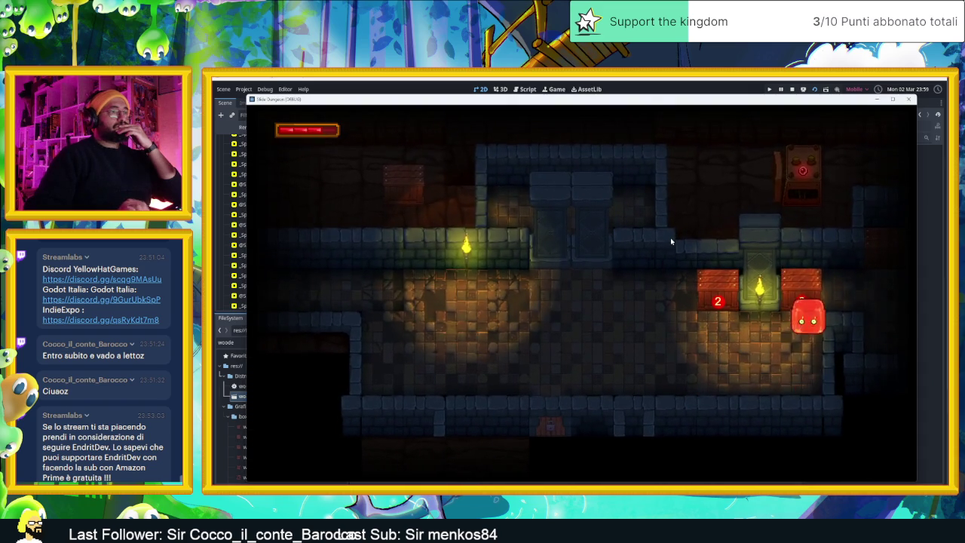
- Steer the slime through the first level and up the right column to the exit
{"action": "key", "text": "Down"}
{"action": "key", "text": "Up"}
{"action": "key", "text": "Down"}
{"action": "key", "text": "Up"}
{"action": "key", "text": "Right"}
{"action": "key", "text": "Left"}
{"action": "key", "text": "Right"}
{"action": "key", "text": "Up"}
{"action": "key", "text": "Left"}
{"action": "key", "text": "Down"}
{"action": "key", "text": "Up"}
{"action": "key", "text": "Down"}
{"action": "key", "text": "Up"}
{"action": "key", "text": "Down"}
{"action": "key", "text": "Right"}
{"action": "key", "text": "Left"}
{"action": "key", "text": "Right"}
{"action": "key", "text": "Up"}
- Guide the slime through the next two levels down to their exits
{"action": "key", "text": "Left"}
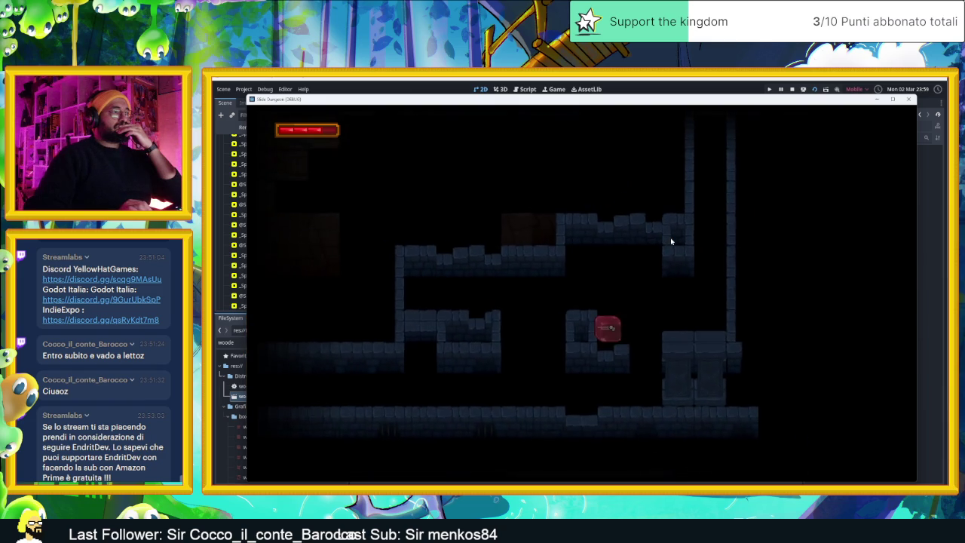
{"action": "key", "text": "Up"}
{"action": "key", "text": "Right"}
{"action": "key", "text": "Down"}
{"action": "key", "text": "Left"}
{"action": "key", "text": "Down"}
{"action": "key", "text": "Right"}
{"action": "key", "text": "Up"}
{"action": "key", "text": "Left"}
{"action": "key", "text": "Down"}
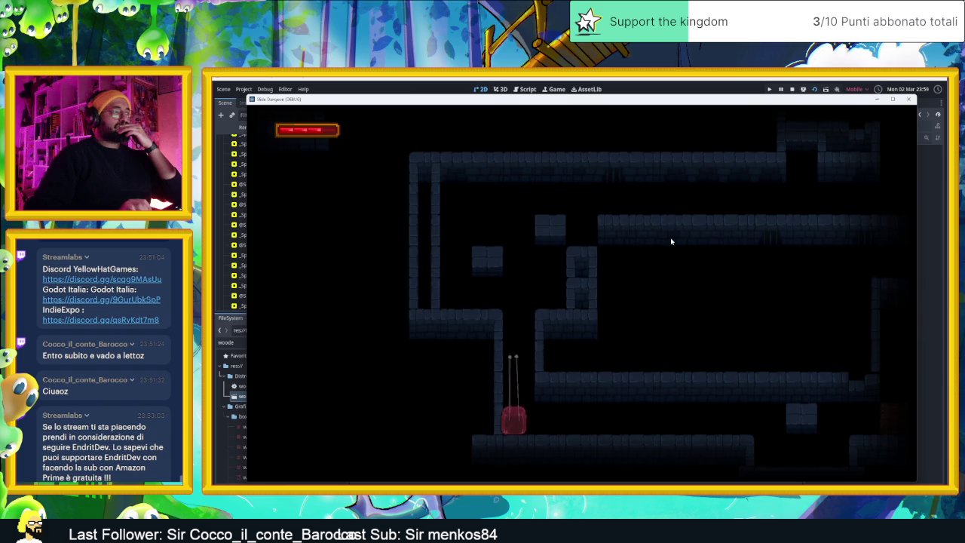
{"action": "key", "text": "Right"}
{"action": "key", "text": "Down"}
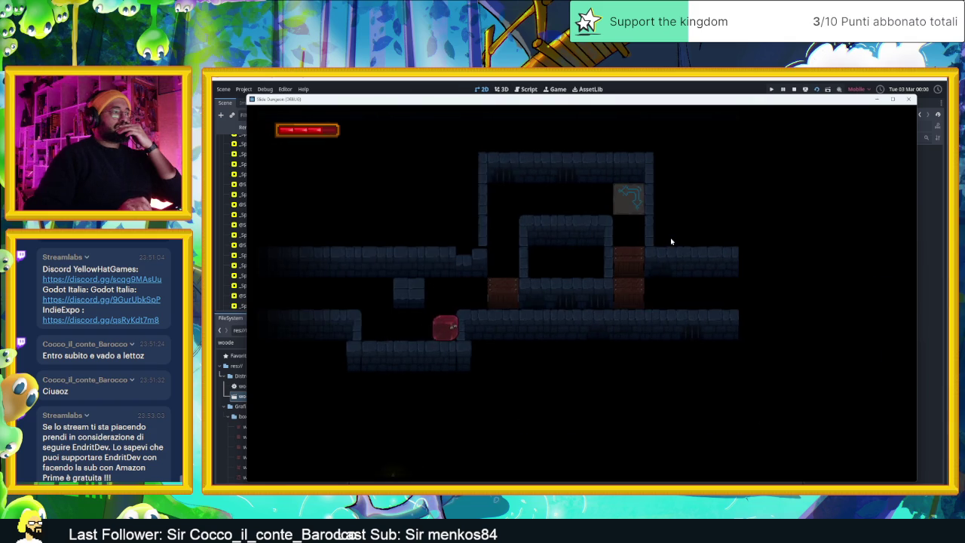
- Move the slime over the 1 tile and arrow tiles in the last level, then close the game
{"action": "key", "text": "Up"}
{"action": "key", "text": "Left"}
{"action": "key", "text": "Right"}
{"action": "key", "text": "Left"}
{"action": "key", "text": "Right"}
{"action": "key", "text": "Left"}
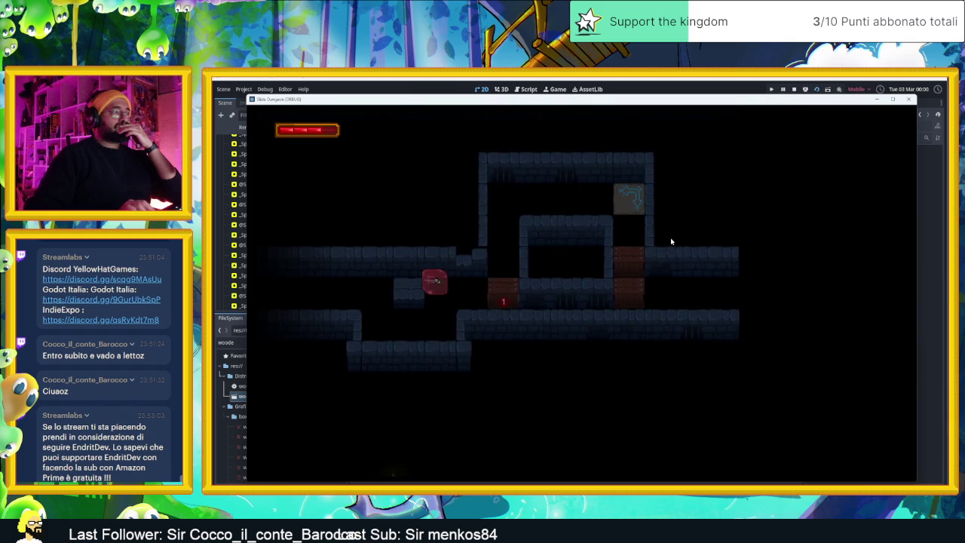
{"action": "key", "text": "Right"}
{"action": "key", "text": "Up"}
{"action": "key", "text": "Down"}
{"action": "key", "text": "Left"}
{"action": "key", "text": "Up"}
{"action": "key", "text": "Right"}
{"action": "key", "text": "Down"}
{"action": "key", "text": "Up"}
{"action": "key", "text": "Left"}
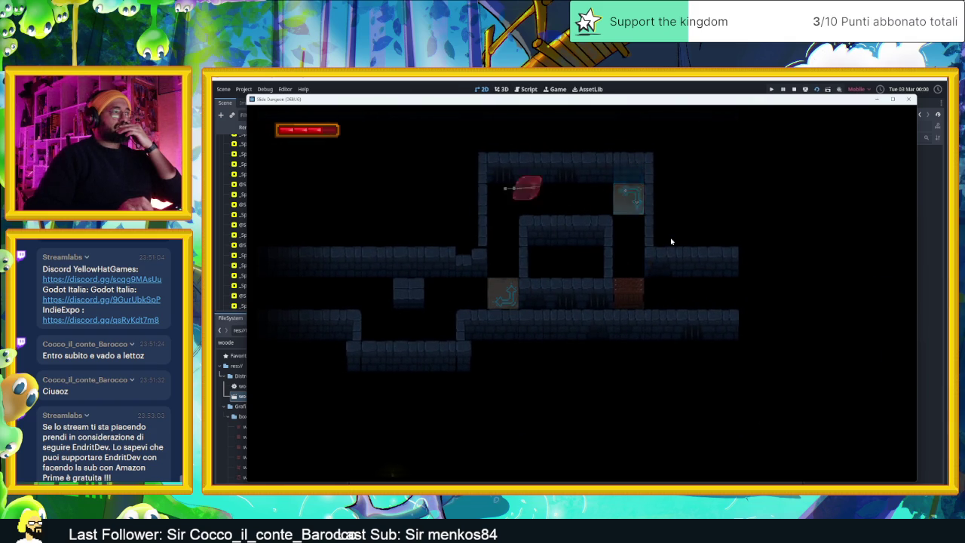
{"action": "key", "text": "Right"}
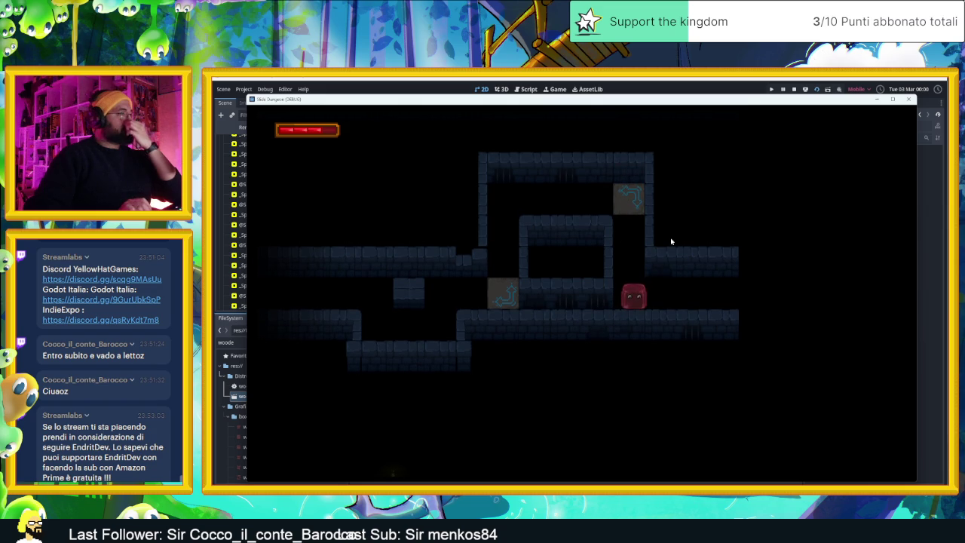
{"action": "key", "text": "Up"}
{"action": "key", "text": "Down"}
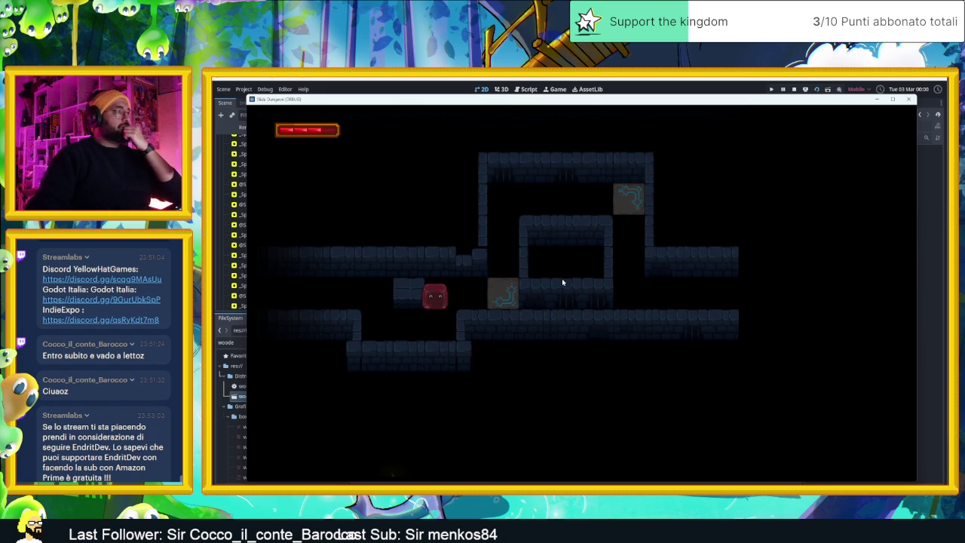
{"action": "left_click", "coordinate": [911, 101]}
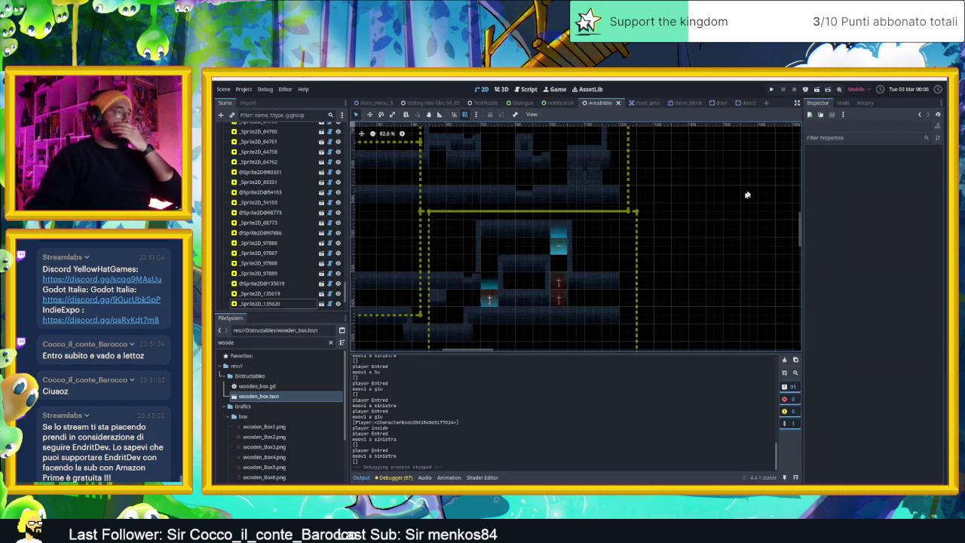
- Select the second camera area over the crate room to check its coverage, then save AreaInizio
{"action": "scroll", "coordinate": [654, 253], "scroll_direction": "down", "scroll_amount": 3}
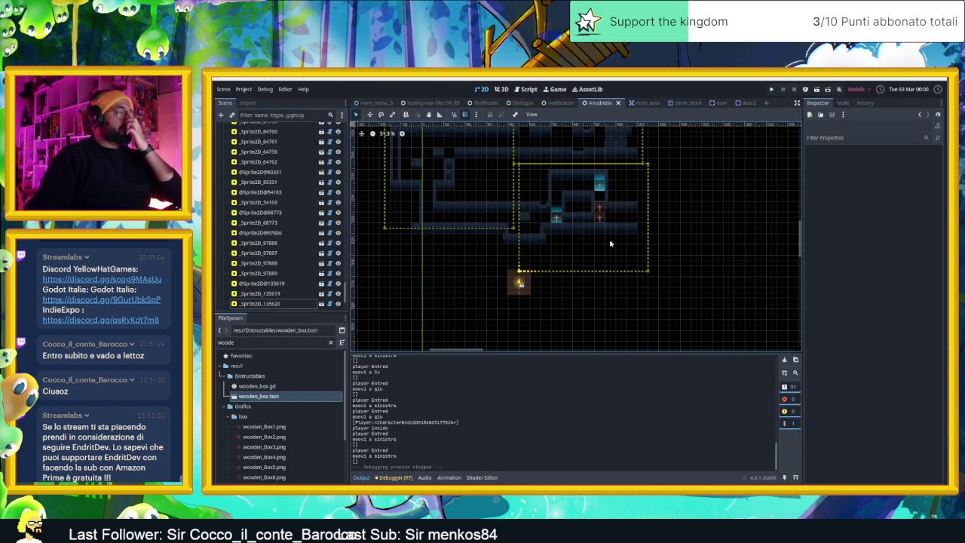
{"action": "scroll", "coordinate": [623, 257], "scroll_direction": "down", "scroll_amount": 2}
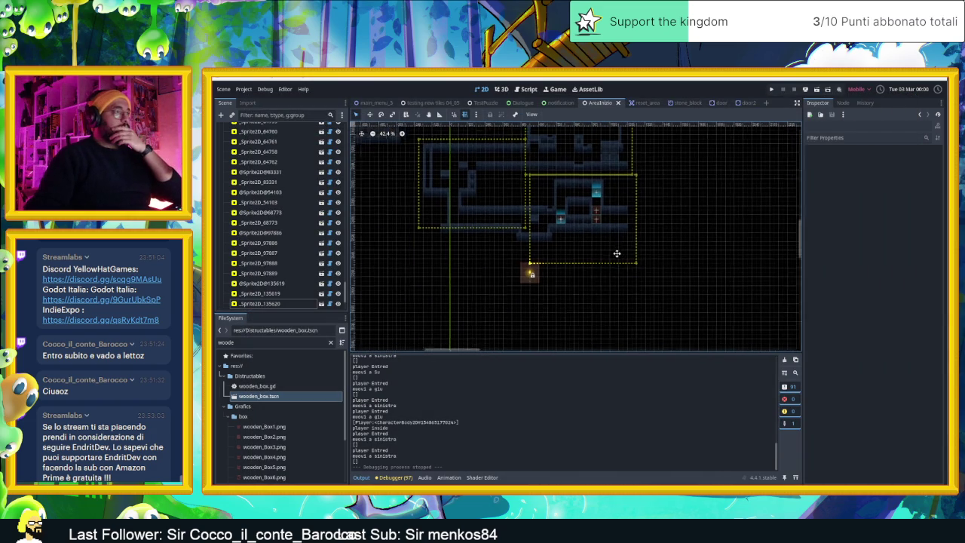
{"action": "scroll", "coordinate": [619, 252], "scroll_direction": "up", "scroll_amount": 4}
{"action": "left_click", "coordinate": [632, 248]}
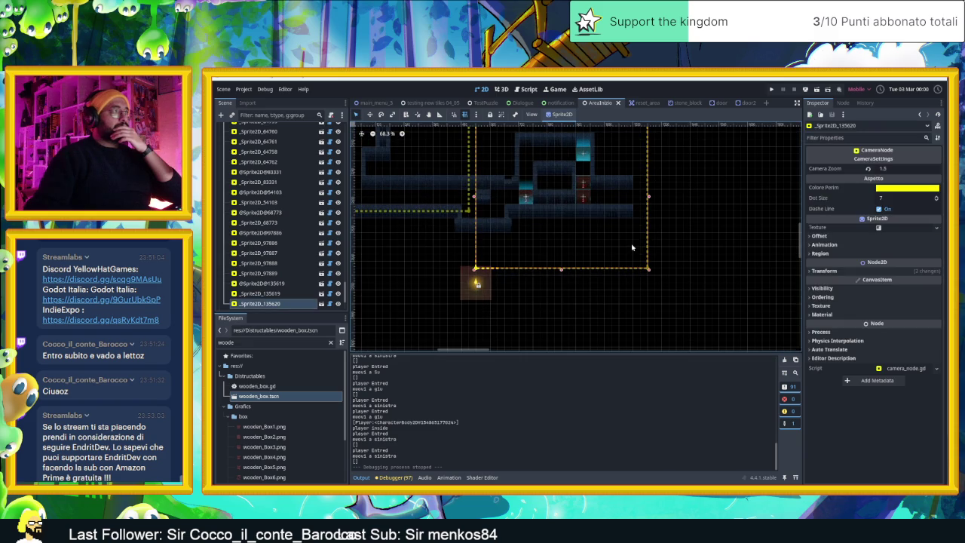
{"action": "left_click_drag", "start_coordinate": [643, 239], "coordinate": [664, 318]}
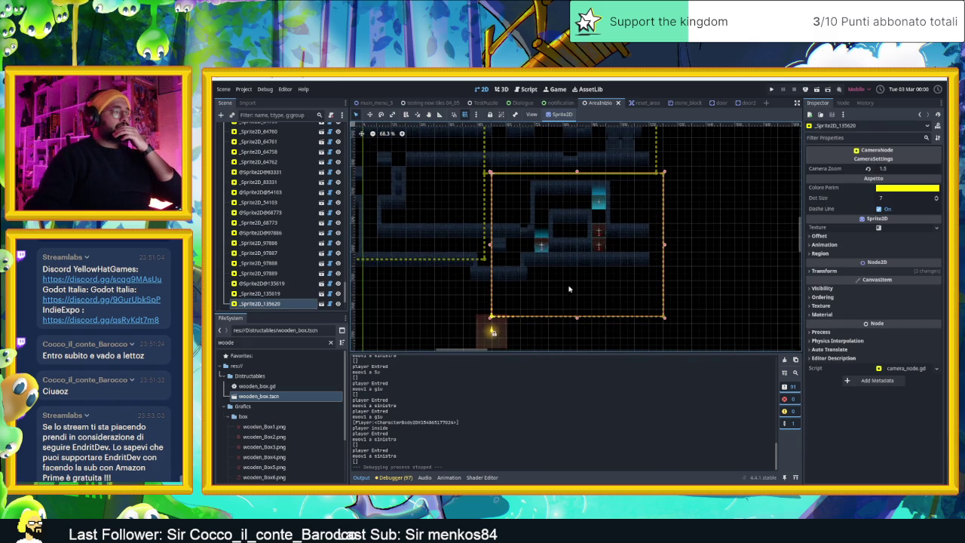
{"action": "scroll", "coordinate": [572, 290], "scroll_direction": "left", "scroll_amount": 5}
{"action": "scroll", "coordinate": [571, 289], "scroll_direction": "up", "scroll_amount": 2}
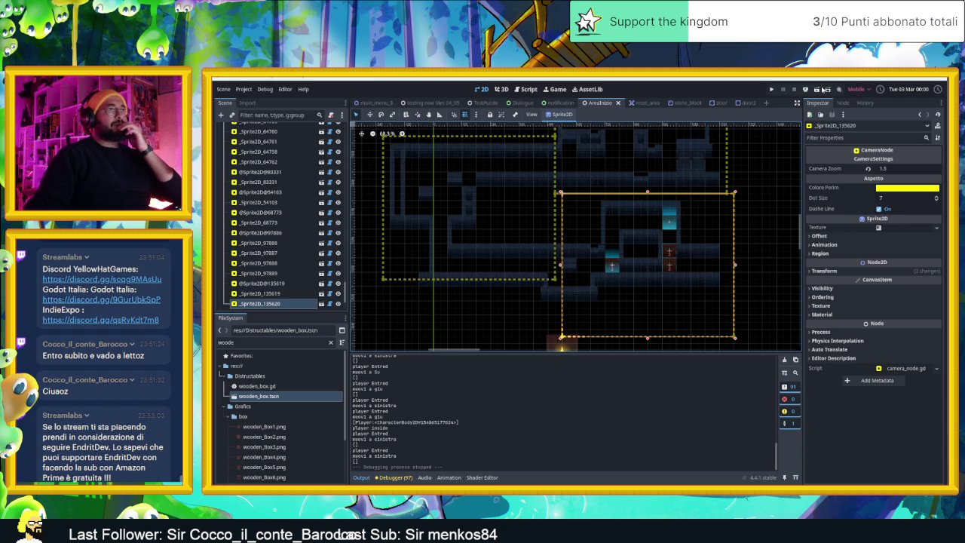
{"action": "key", "text": "ctrl+s"}
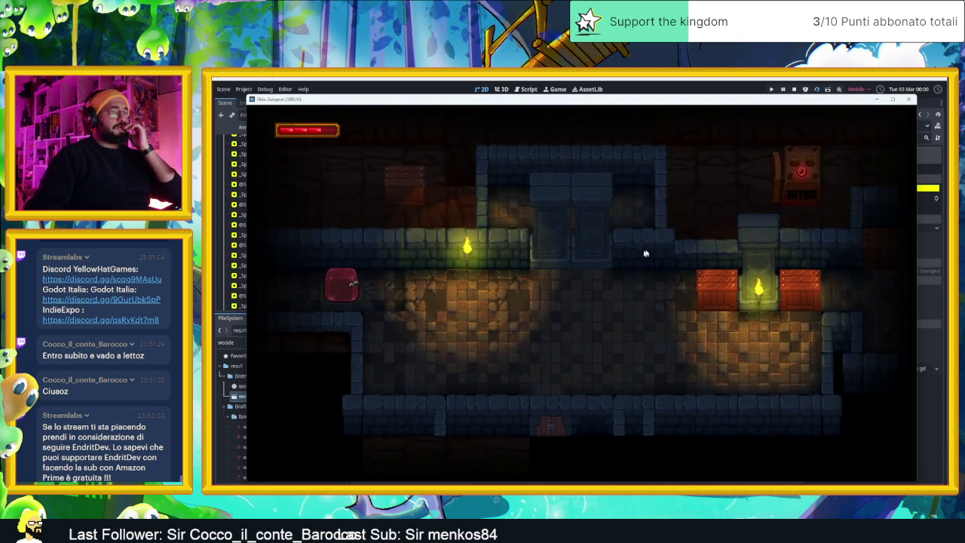
- Playtest by sliding the slime into the crate room, breaking a crate, down to the bottom row
{"action": "key", "text": "Right"}
{"action": "key", "text": "Down"}
{"action": "key", "text": "Right"}
{"action": "key", "text": "Up"}
{"action": "key", "text": "Down"}
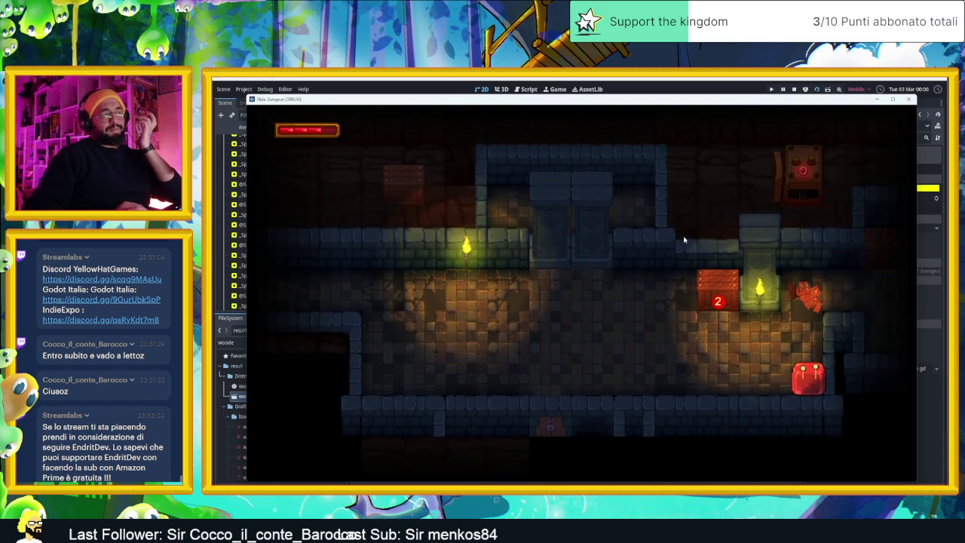
{"action": "key", "text": "Down"}
{"action": "key", "text": "Up"}
{"action": "key", "text": "Down"}
{"action": "key", "text": "Up"}
{"action": "key", "text": "Right"}
{"action": "key", "text": "Left"}
{"action": "key", "text": "Right"}
{"action": "key", "text": "Up"}
{"action": "key", "text": "Left"}
{"action": "key", "text": "Down"}
{"action": "key", "text": "Up"}
{"action": "key", "text": "Down"}
{"action": "key", "text": "Up"}
{"action": "key", "text": "Down"}
- Move the slime into the next room, stop the game, and widen the second camera area leftward
{"action": "key", "text": "Left"}
{"action": "key", "text": "Left"}
{"action": "key", "text": "Up"}
{"action": "key", "text": "Right"}
{"action": "key", "text": "Down"}
{"action": "key", "text": "Left"}
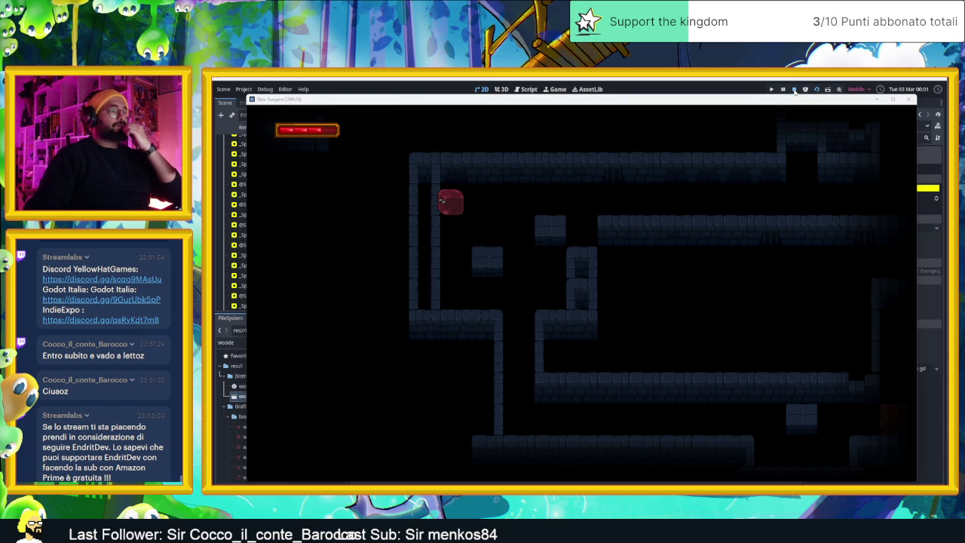
{"action": "left_click", "coordinate": [794, 89]}
{"action": "left_click_drag", "start_coordinate": [560, 266], "coordinate": [538, 266]}
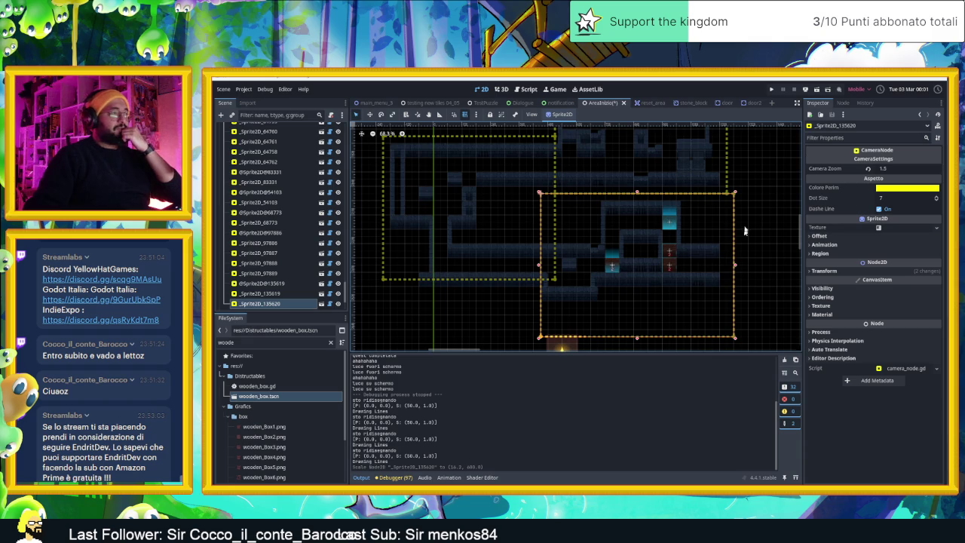
- Run the game briefly to check the wider camera area, then close it
{"action": "left_click", "coordinate": [819, 92]}
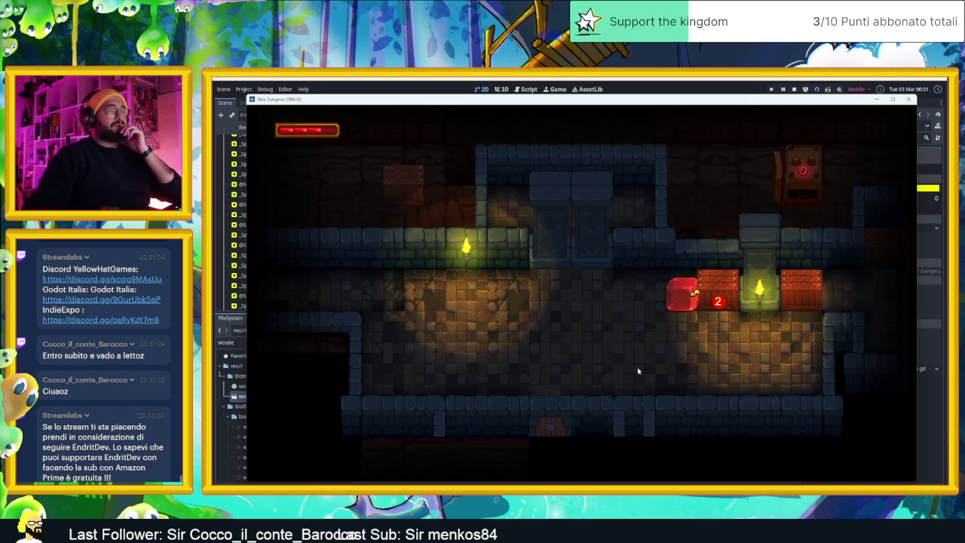
{"action": "left_click", "coordinate": [796, 89]}
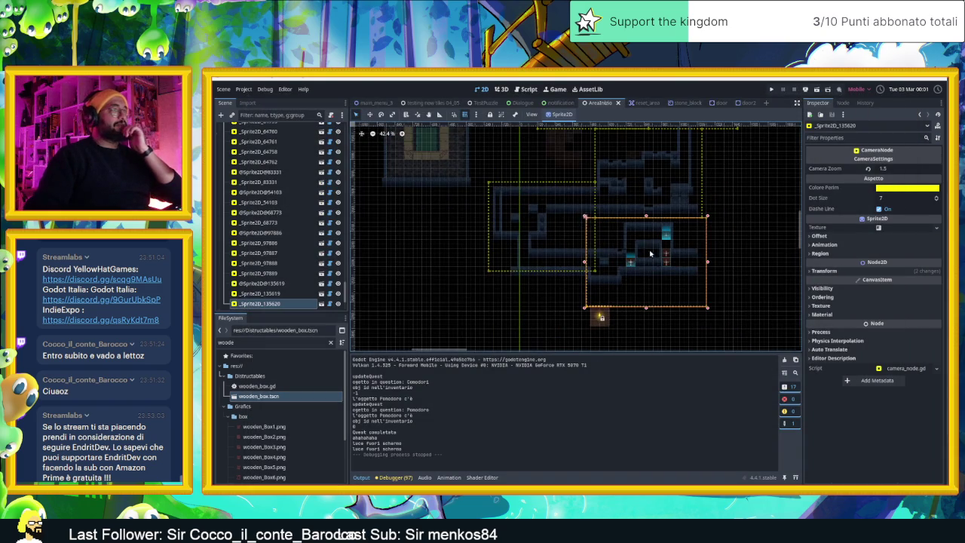
{"action": "scroll", "coordinate": [255, 181], "scroll_direction": "down", "scroll_amount": 1}
{"action": "scroll", "coordinate": [255, 181], "scroll_direction": "down", "scroll_amount": 10}
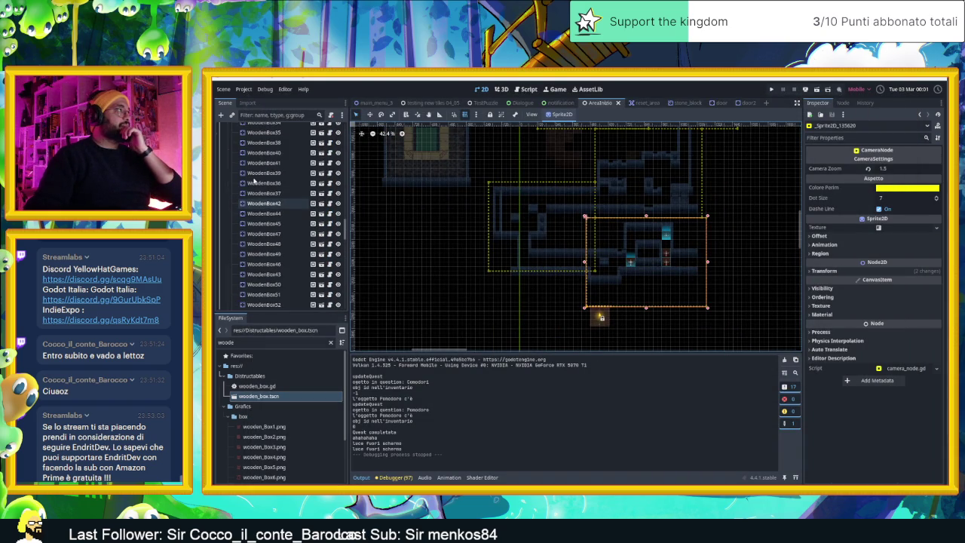
{"action": "scroll", "coordinate": [254, 181], "scroll_direction": "down", "scroll_amount": 5}
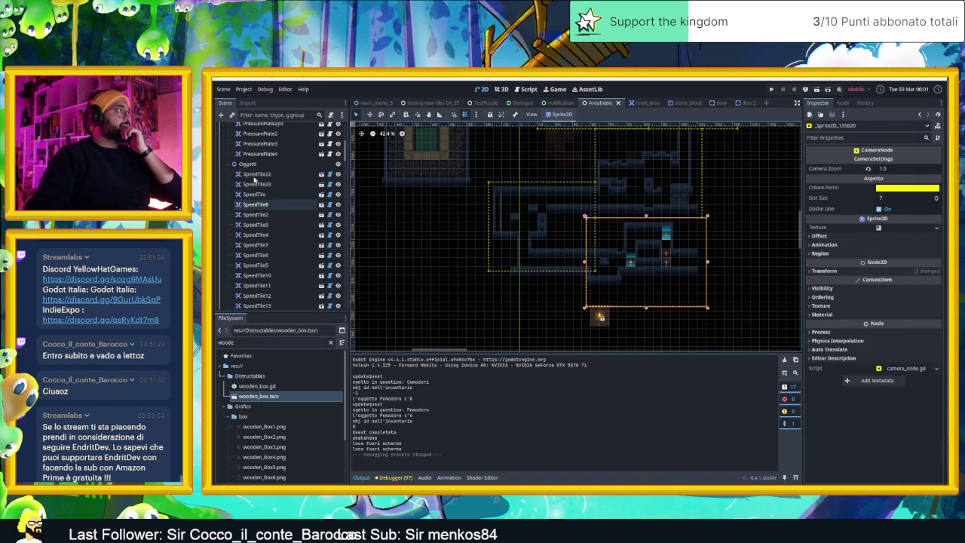
{"action": "scroll", "coordinate": [255, 179], "scroll_direction": "up", "scroll_amount": 15}
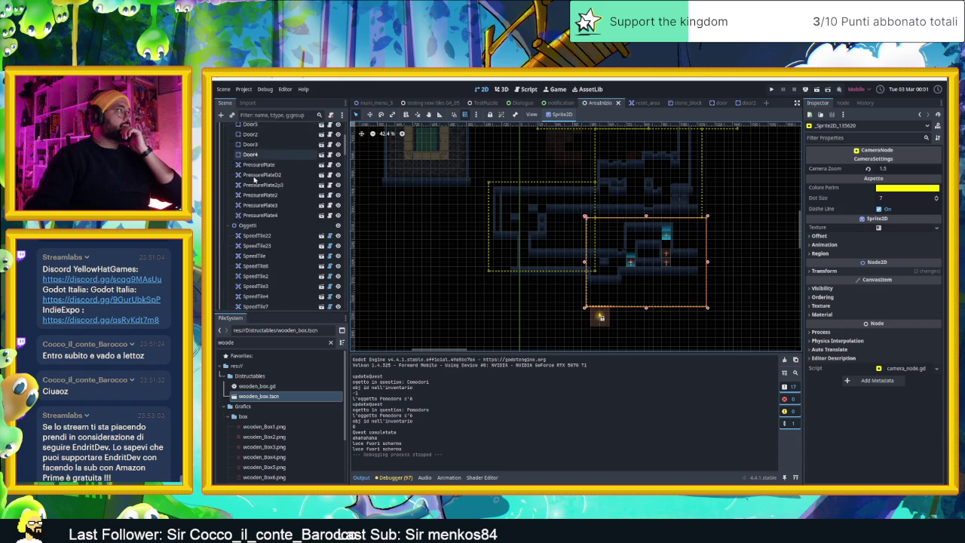
- Move the Player node to a higher start position and save the scene
{"action": "left_click", "coordinate": [249, 149]}
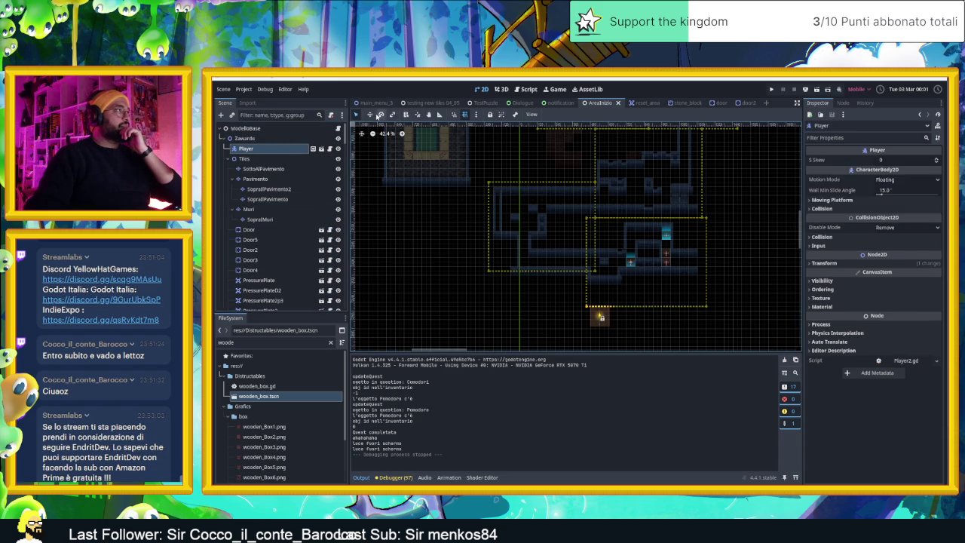
{"action": "left_click", "coordinate": [370, 115]}
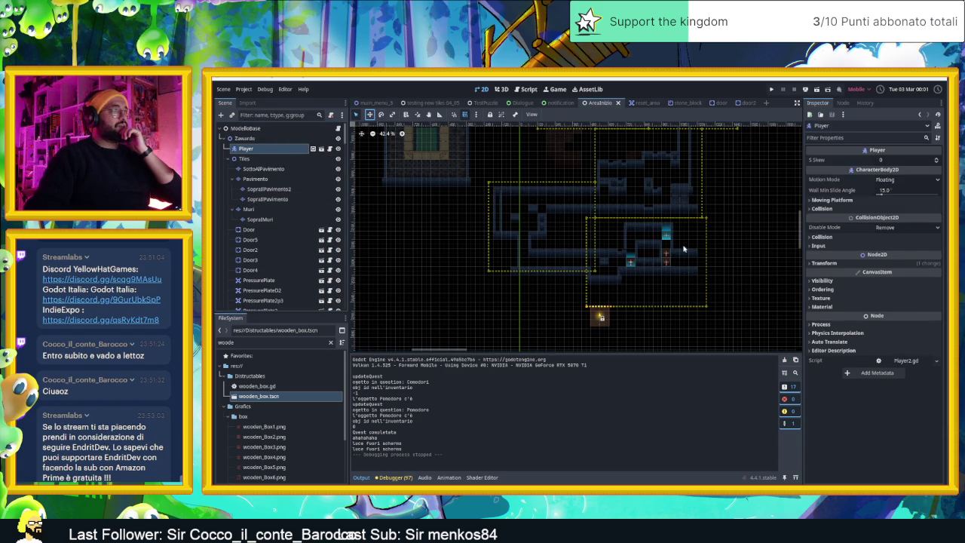
{"action": "left_click_drag", "start_coordinate": [647, 183], "coordinate": [673, 212]}
{"action": "left_click_drag", "start_coordinate": [750, 273], "coordinate": [747, 272]}
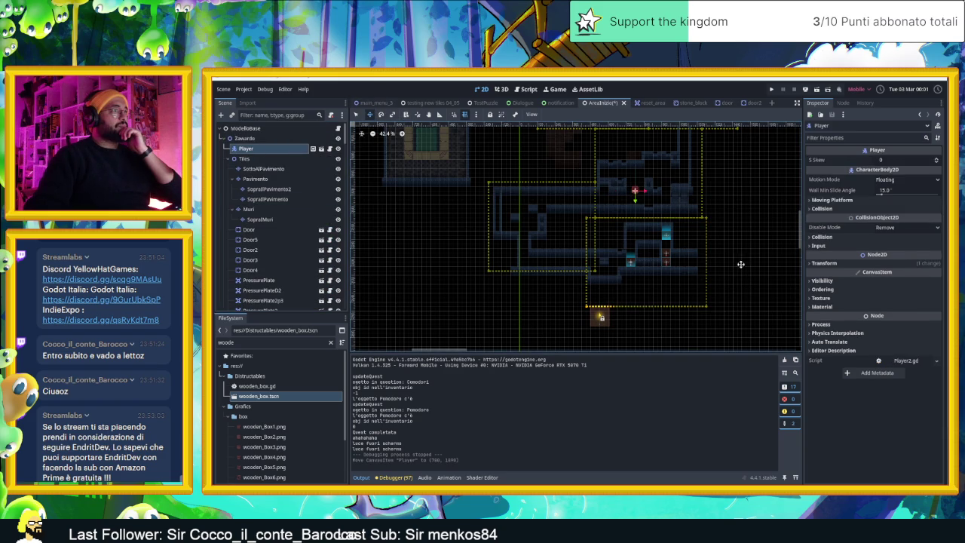
{"action": "key", "text": "ctrl+s"}
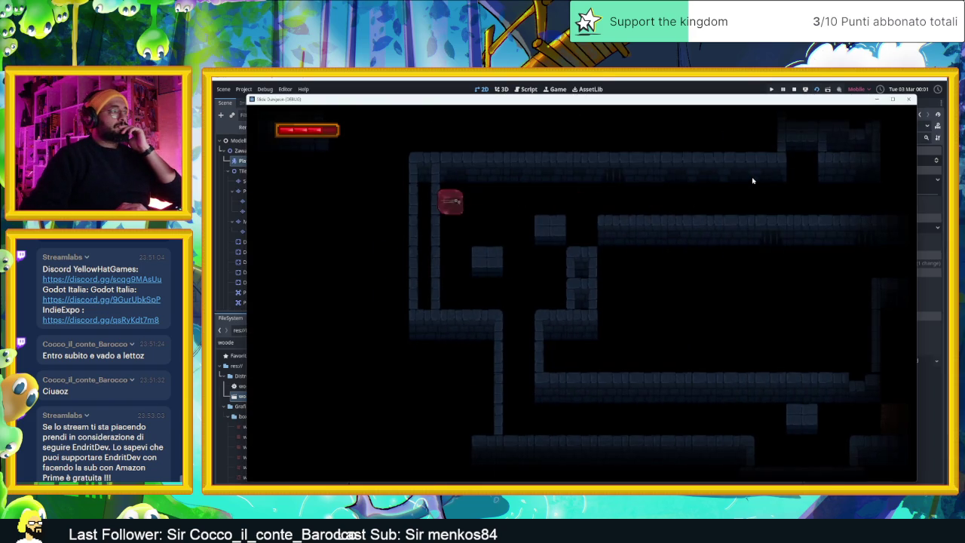
- Guide the slime down the shaft, light the cyan arrow block, and test the right shaft
{"action": "key", "text": "Right"}
{"action": "key", "text": "Left"}
{"action": "key", "text": "Right"}
{"action": "key", "text": "Down"}
{"action": "key", "text": "Right"}
{"action": "key", "text": "Right"}
{"action": "key", "text": "Up"}
{"action": "key", "text": "Right"}
{"action": "key", "text": "Left"}
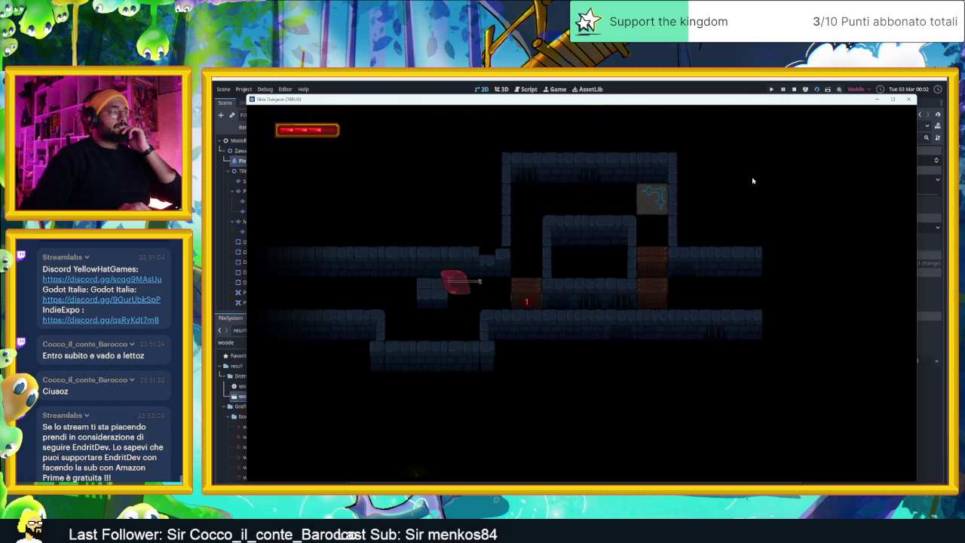
{"action": "key", "text": "Up"}
{"action": "key", "text": "Right"}
{"action": "key", "text": "Down"}
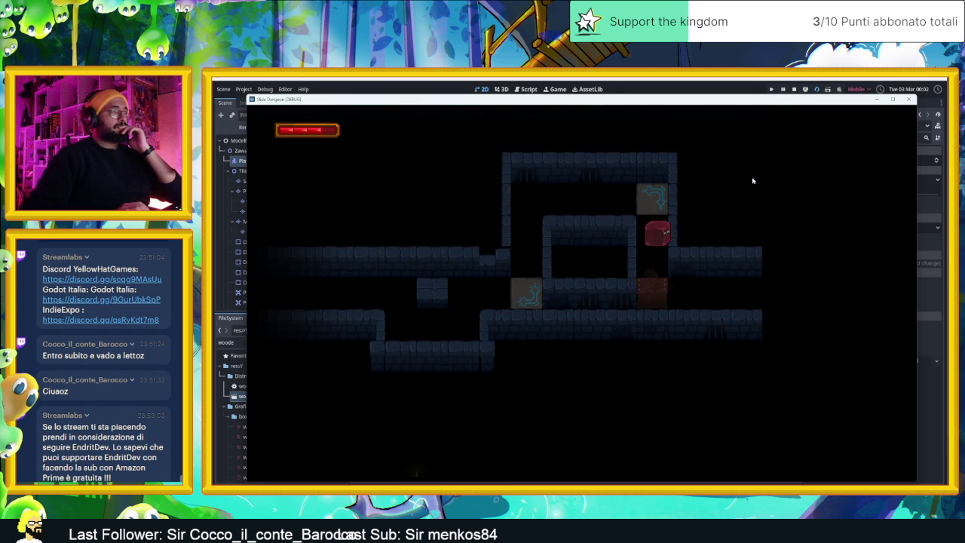
{"action": "key", "text": "Up"}
{"action": "key", "text": "Down"}
{"action": "key", "text": "Up"}
{"action": "key", "text": "Down"}
{"action": "key", "text": "Left"}
{"action": "key", "text": "Down"}
{"action": "key", "text": "Left"}
{"action": "key", "text": "Up"}
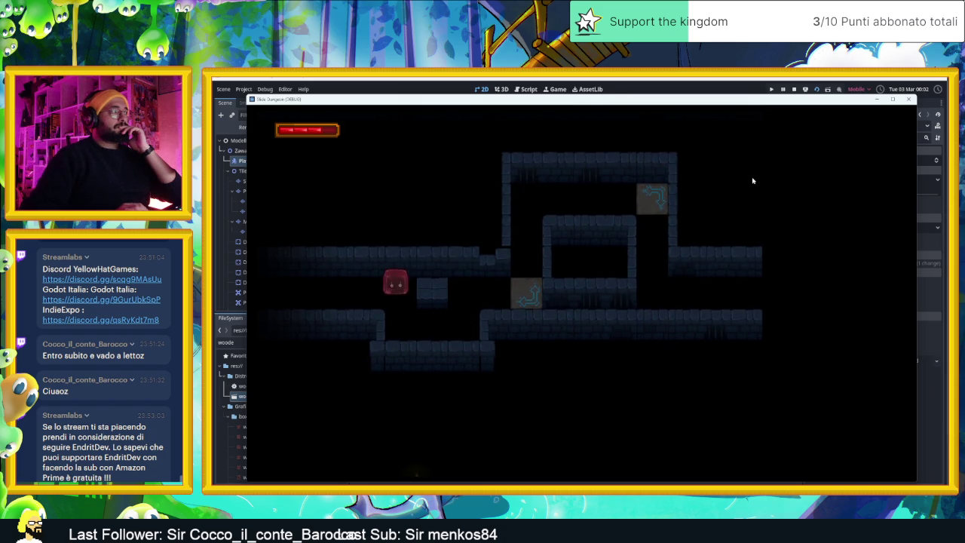
- Move the slime through the next rooms, testing paths into the dark and lit rooms
{"action": "key", "text": "Right"}
{"action": "key", "text": "Down"}
{"action": "key", "text": "Right"}
{"action": "key", "text": "Up"}
{"action": "key", "text": "Down"}
{"action": "key", "text": "Left"}
{"action": "key", "text": "Up"}
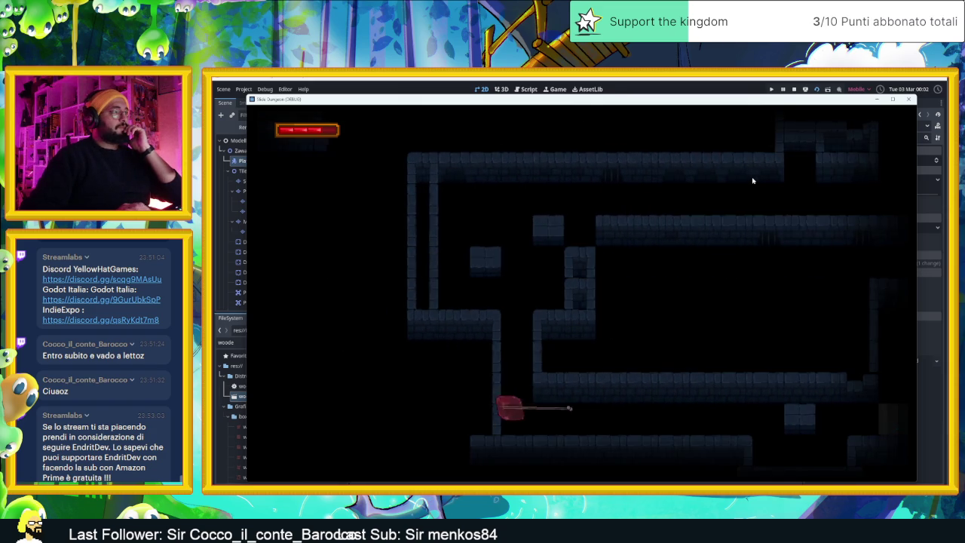
{"action": "key", "text": "Right"}
{"action": "key", "text": "Down"}
{"action": "key", "text": "Up"}
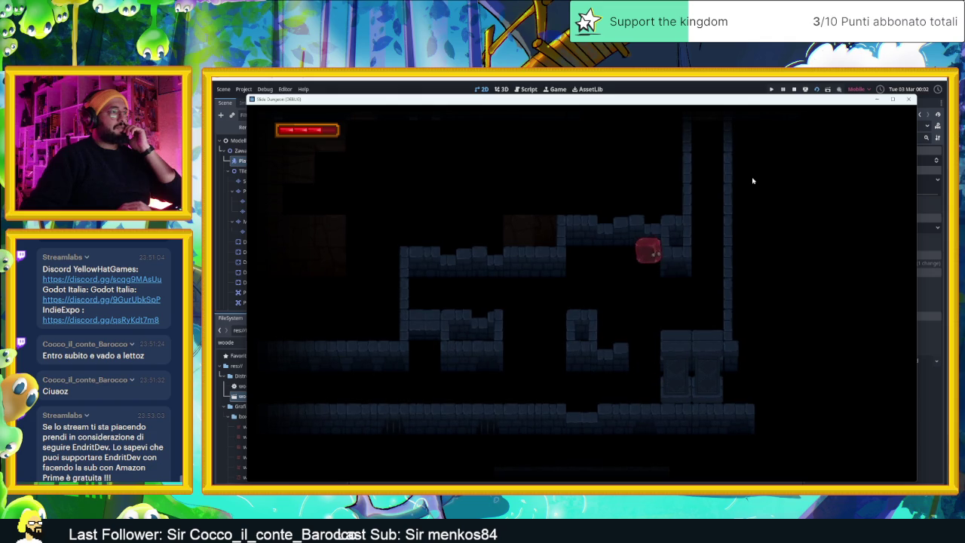
{"action": "key", "text": "Left"}
{"action": "key", "text": "Down"}
{"action": "key", "text": "Right"}
{"action": "key", "text": "Up"}
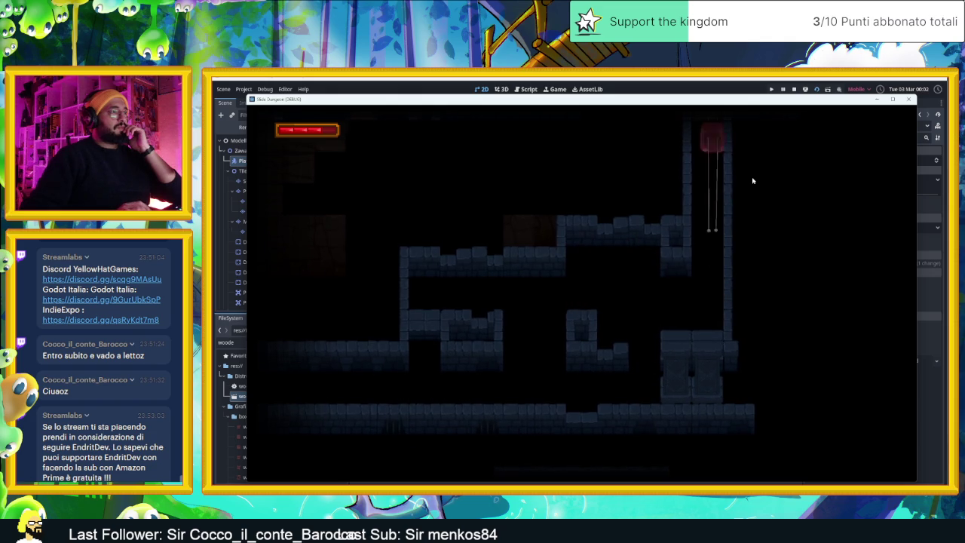
{"action": "key", "text": "Down"}
{"action": "key", "text": "Up"}
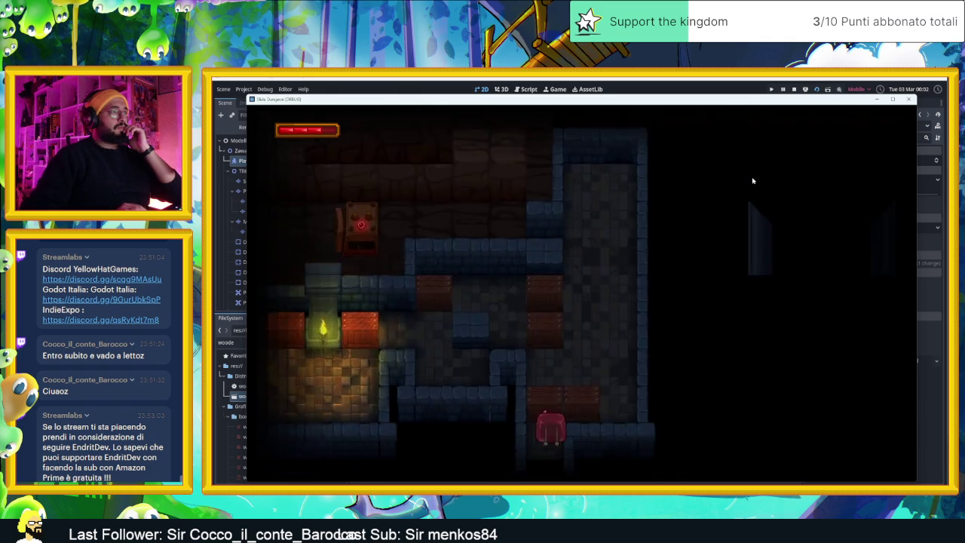
{"action": "key", "text": "Down"}
{"action": "key", "text": "Up"}
- Steer the slime to the right teleporter pad, then stop the running game
{"action": "key", "text": "Left"}
{"action": "key", "text": "Right"}
{"action": "key", "text": "Left"}
{"action": "key", "text": "Down"}
{"action": "key", "text": "Left"}
{"action": "key", "text": "Right"}
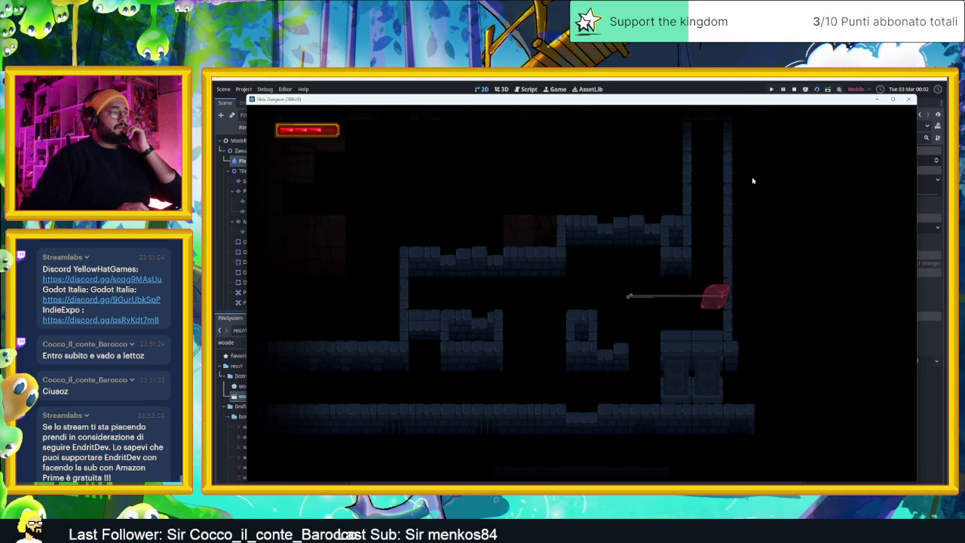
{"action": "key", "text": "Down"}
{"action": "key", "text": "Left"}
{"action": "key", "text": "Up"}
{"action": "key", "text": "Right"}
{"action": "key", "text": "Down"}
{"action": "key", "text": "Left"}
{"action": "key", "text": "Up"}
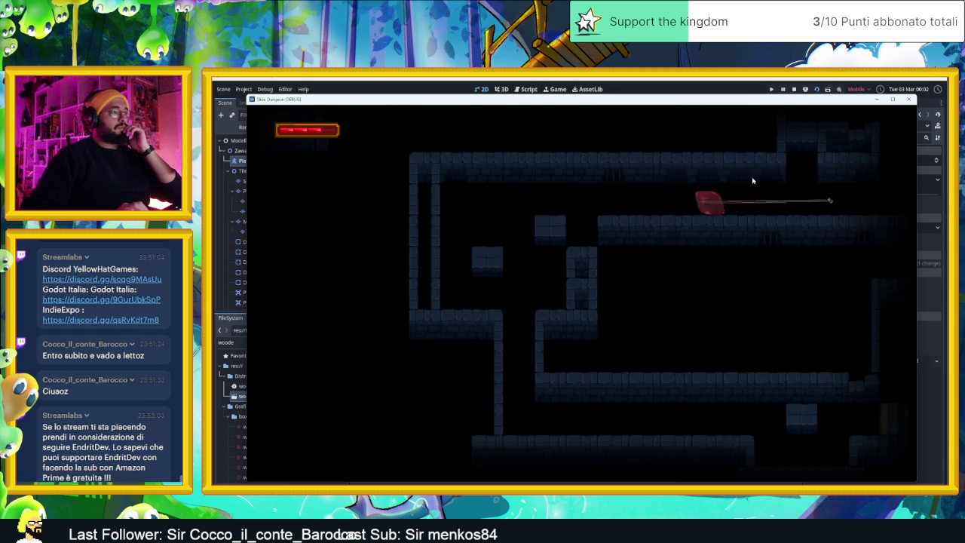
{"action": "key", "text": "Down"}
{"action": "key", "text": "Right"}
{"action": "key", "text": "Up"}
{"action": "key", "text": "Left"}
{"action": "key", "text": "Down"}
{"action": "key", "text": "Right"}
{"action": "key", "text": "Right"}
{"action": "key", "text": "Up"}
{"action": "key", "text": "Right"}
{"action": "key", "text": "Down"}
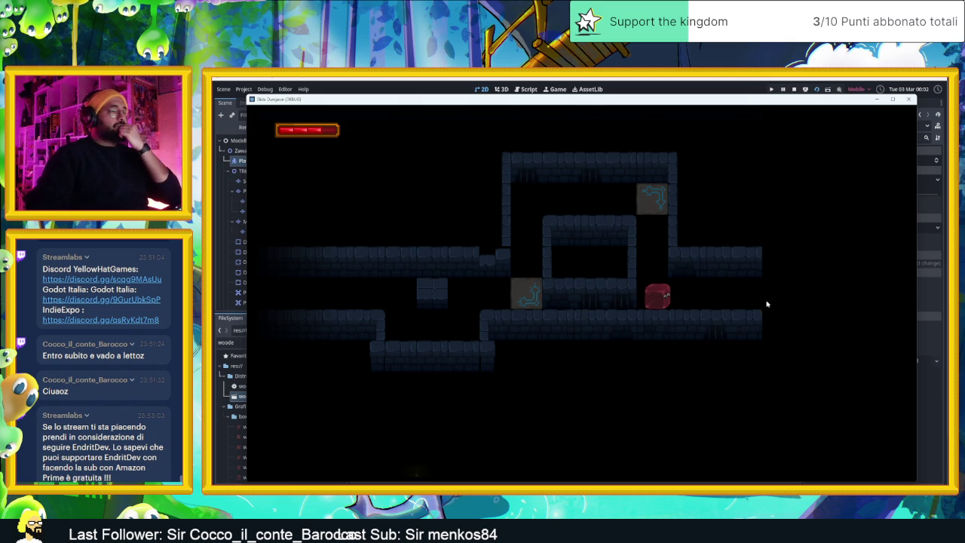
{"action": "left_click", "coordinate": [795, 89]}
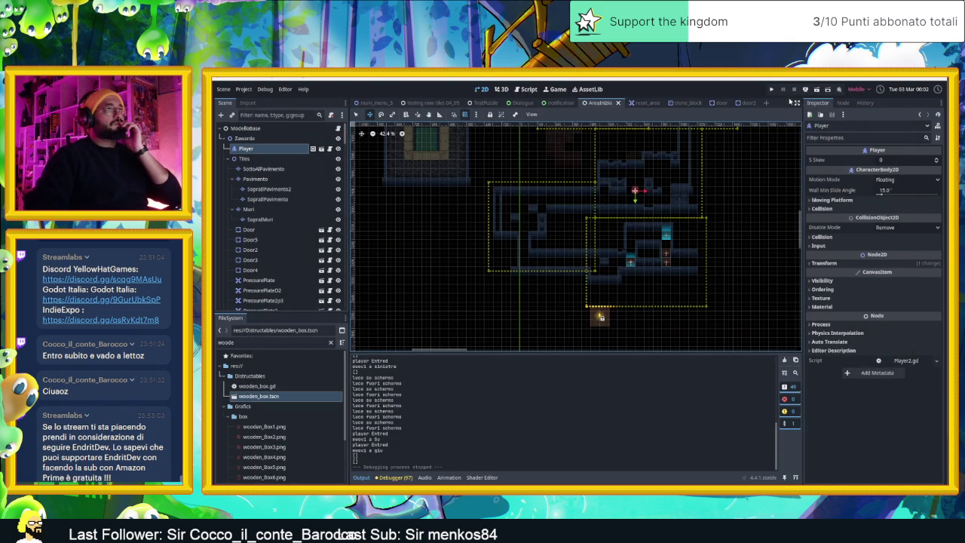
- Zoom to about 110% on the lower gaps and select the Muri TileMapLayer for painting
{"action": "left_click_drag", "start_coordinate": [697, 278], "coordinate": [676, 245]}
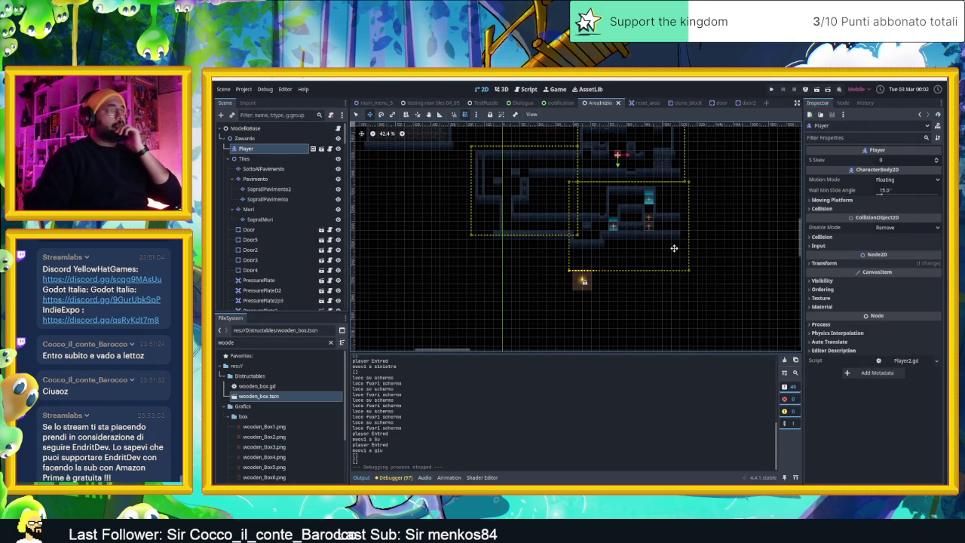
{"action": "scroll", "coordinate": [674, 248], "scroll_direction": "up", "scroll_amount": 5}
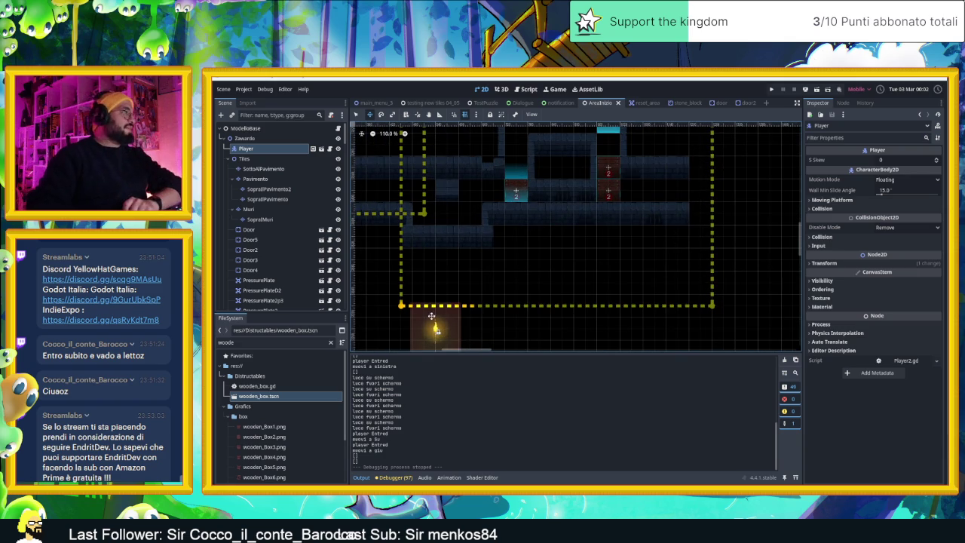
{"action": "left_click_drag", "start_coordinate": [576, 297], "coordinate": [519, 230]}
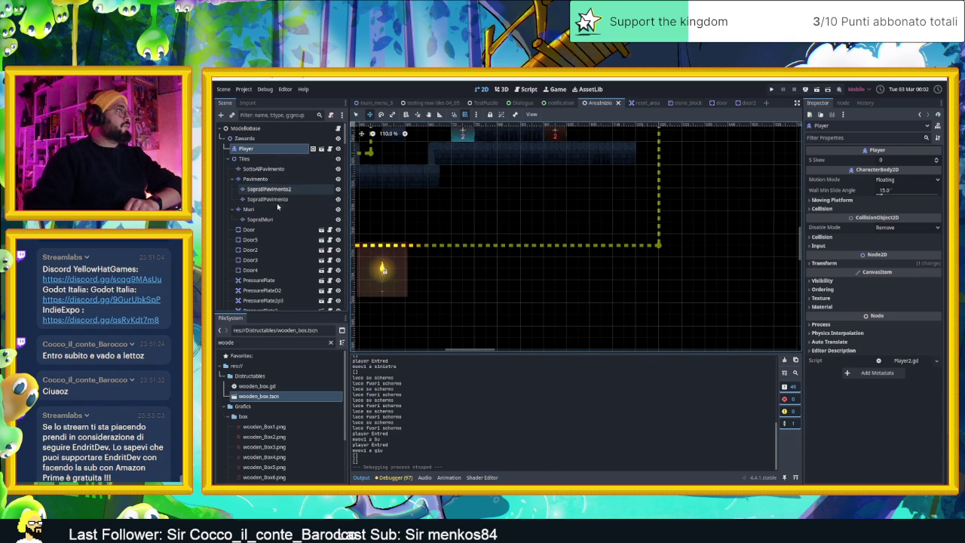
{"action": "left_click", "coordinate": [248, 209]}
{"action": "left_click_drag", "start_coordinate": [552, 231], "coordinate": [563, 295]}
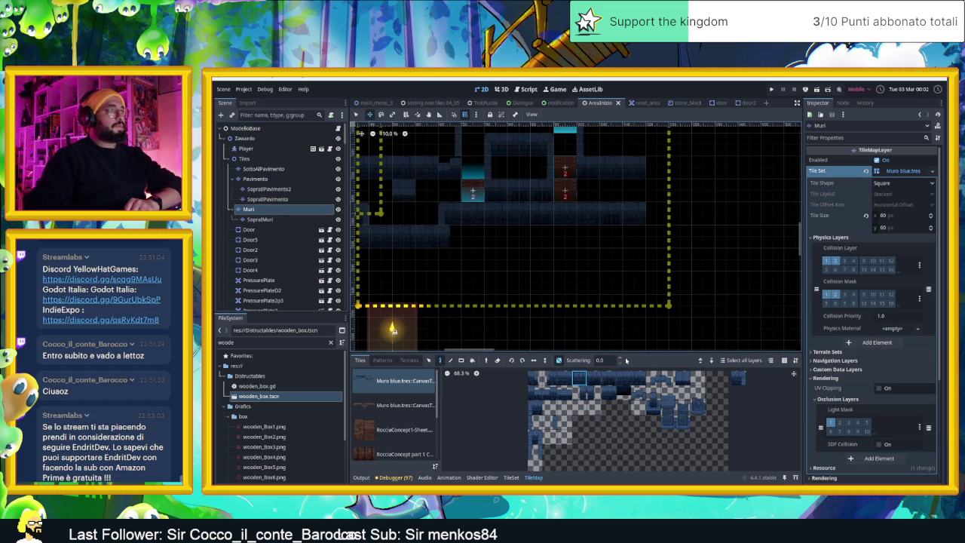
- Erase the wall tile at the row's end and hide the CameraNodeContainer area outlines
{"action": "right_click", "coordinate": [640, 225]}
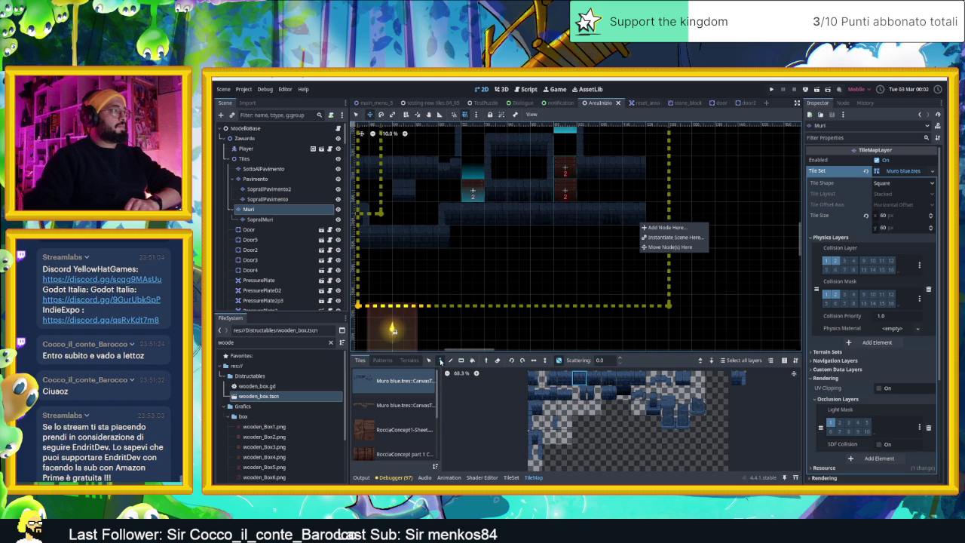
{"action": "left_click", "coordinate": [440, 361]}
{"action": "right_click", "coordinate": [634, 214]}
{"action": "scroll", "coordinate": [277, 206], "scroll_direction": "down", "scroll_amount": 15}
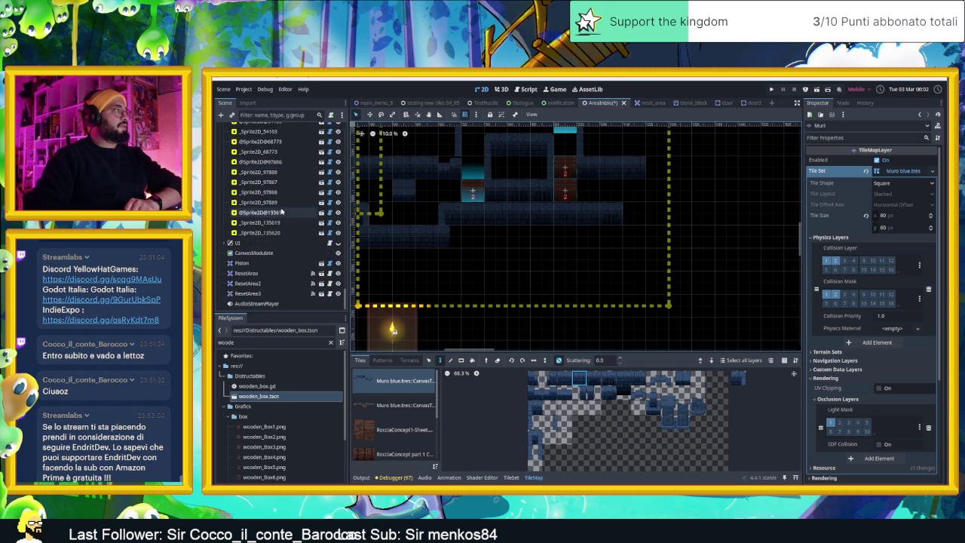
{"action": "scroll", "coordinate": [301, 215], "scroll_direction": "up", "scroll_amount": 5}
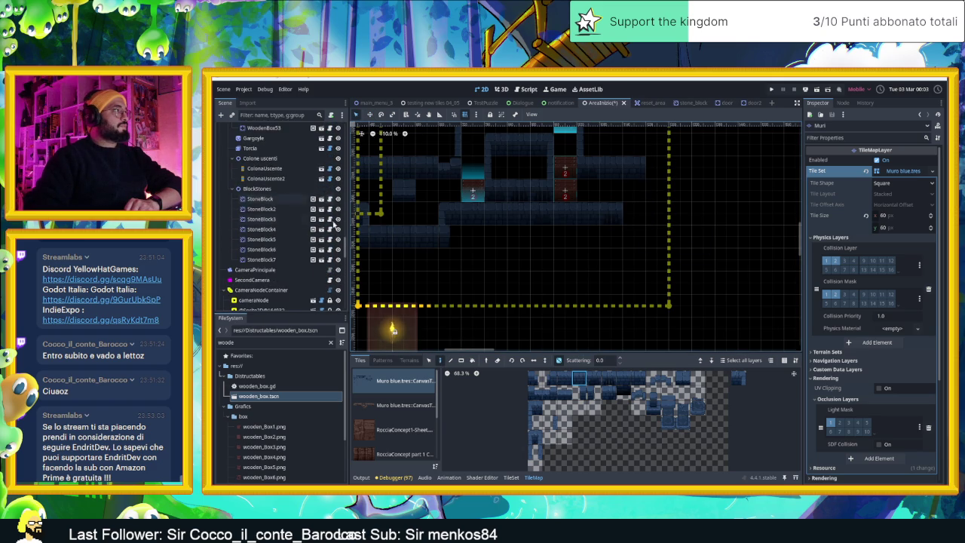
{"action": "left_click", "coordinate": [338, 290]}
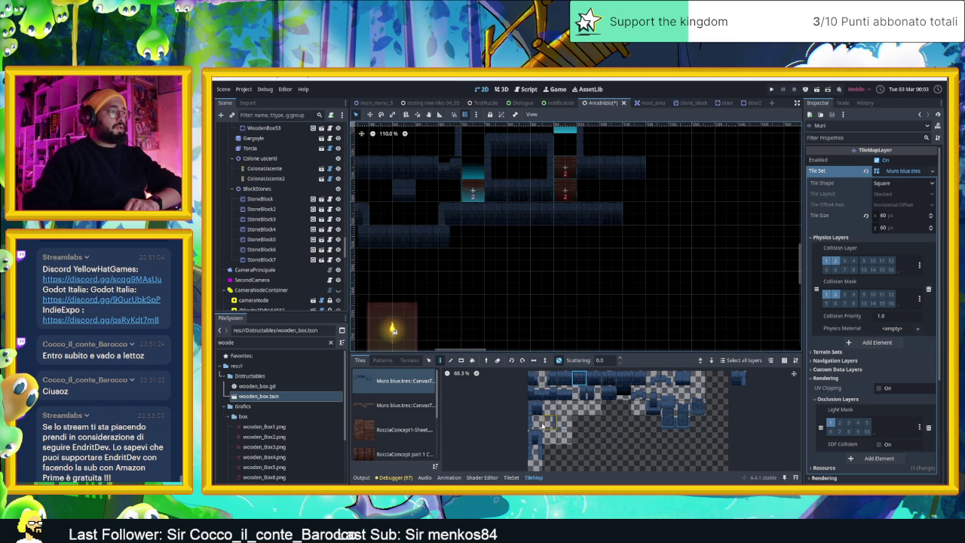
- Paint a wall tile at the upper row's right end, then pick a five-tile atlas row
{"action": "left_click", "coordinate": [657, 167]}
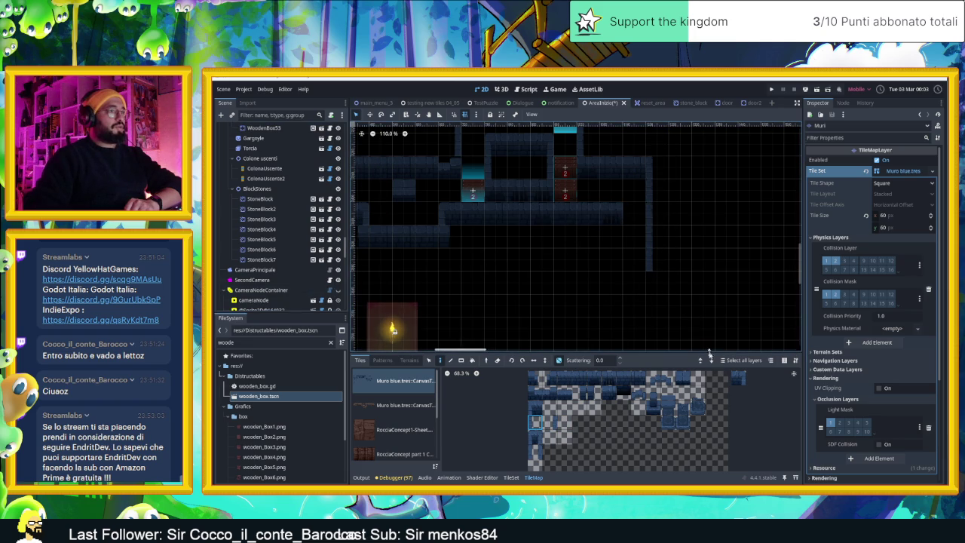
{"action": "left_click", "coordinate": [738, 378]}
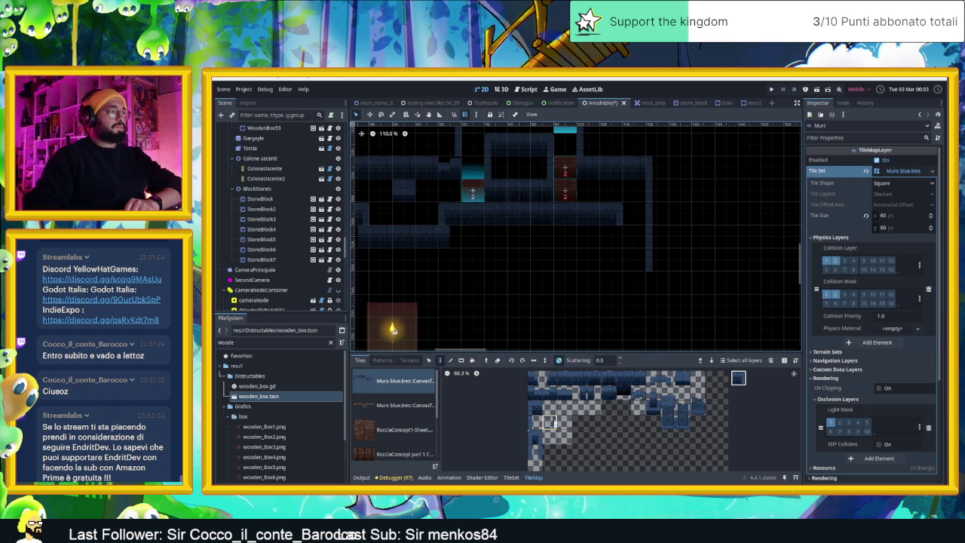
{"action": "scroll", "coordinate": [693, 297], "scroll_direction": "down", "scroll_amount": 1}
{"action": "scroll", "coordinate": [693, 298], "scroll_direction": "down", "scroll_amount": 1}
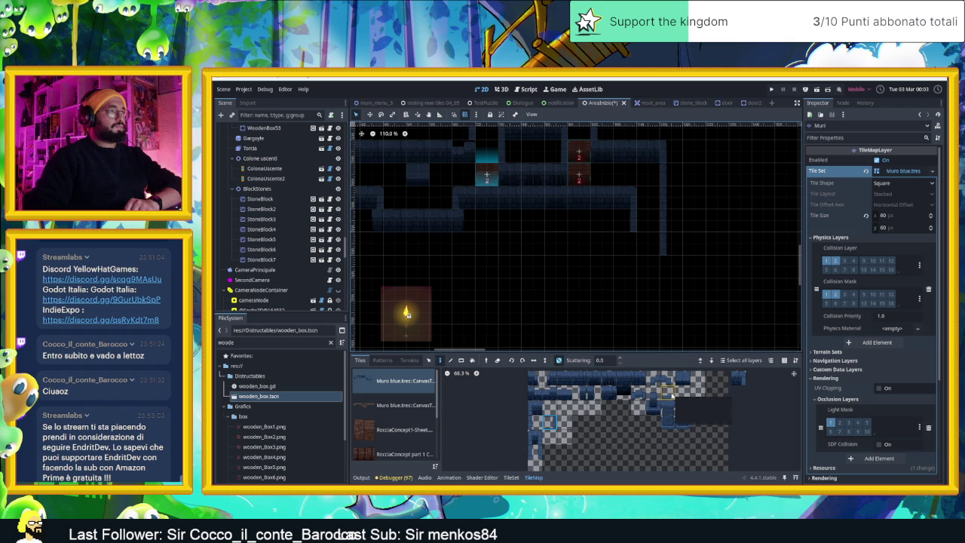
{"action": "left_click", "coordinate": [537, 426]}
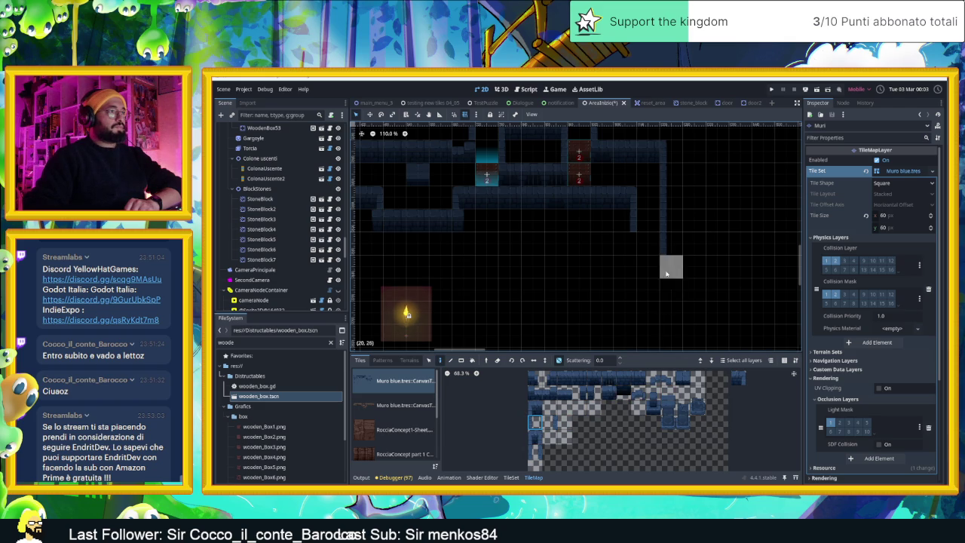
{"action": "left_click", "coordinate": [548, 420]}
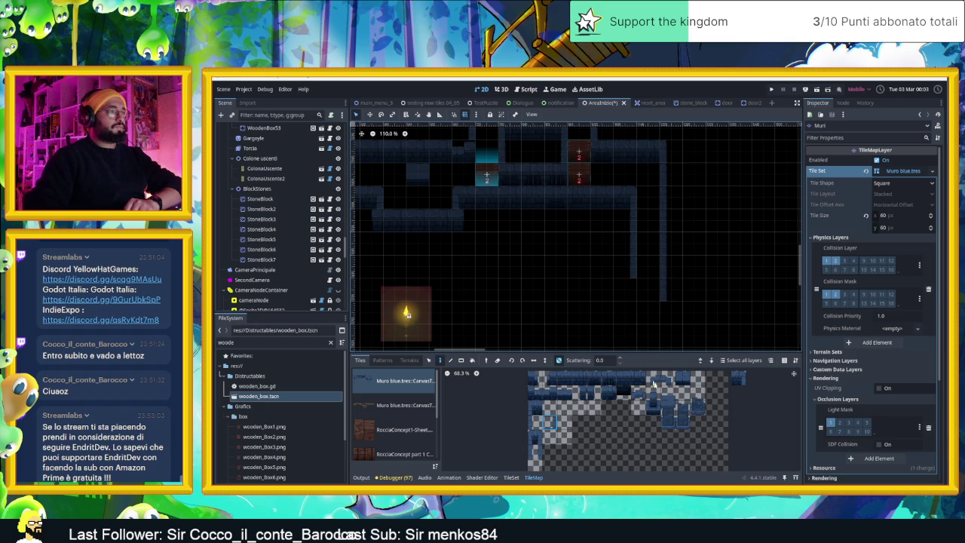
{"action": "left_click_drag", "start_coordinate": [637, 377], "coordinate": [562, 377]}
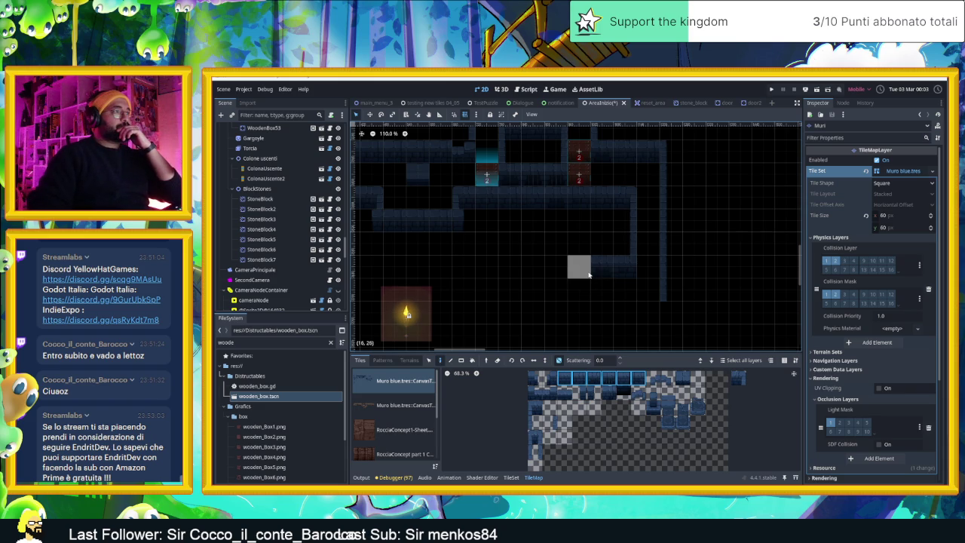
- Paint wall tiles along the bottom wall, filling cells (15,28) and (14,28)
{"action": "left_click", "coordinate": [576, 265]}
{"action": "left_click_drag", "start_coordinate": [650, 311], "coordinate": [579, 310]}
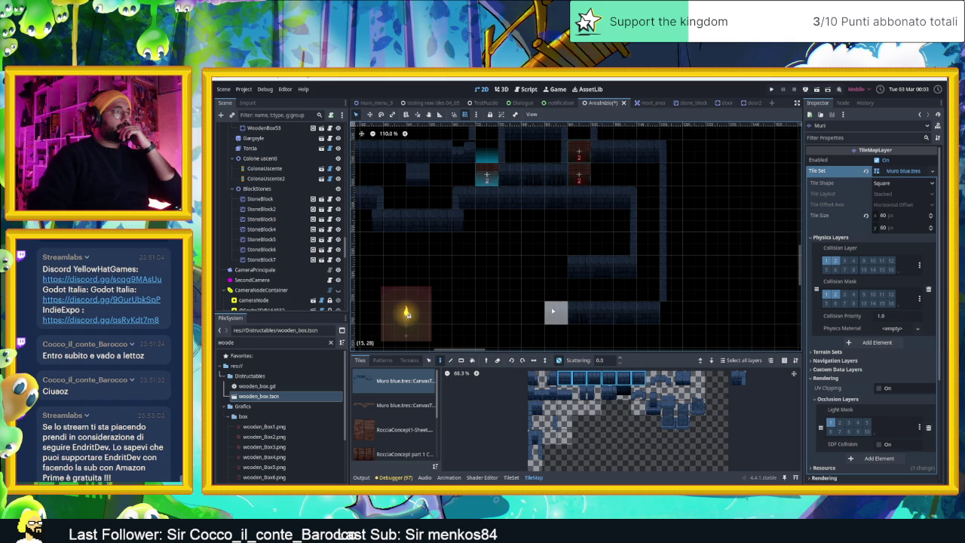
{"action": "left_click", "coordinate": [553, 310]}
{"action": "left_click", "coordinate": [547, 423]}
{"action": "left_click", "coordinate": [534, 309]}
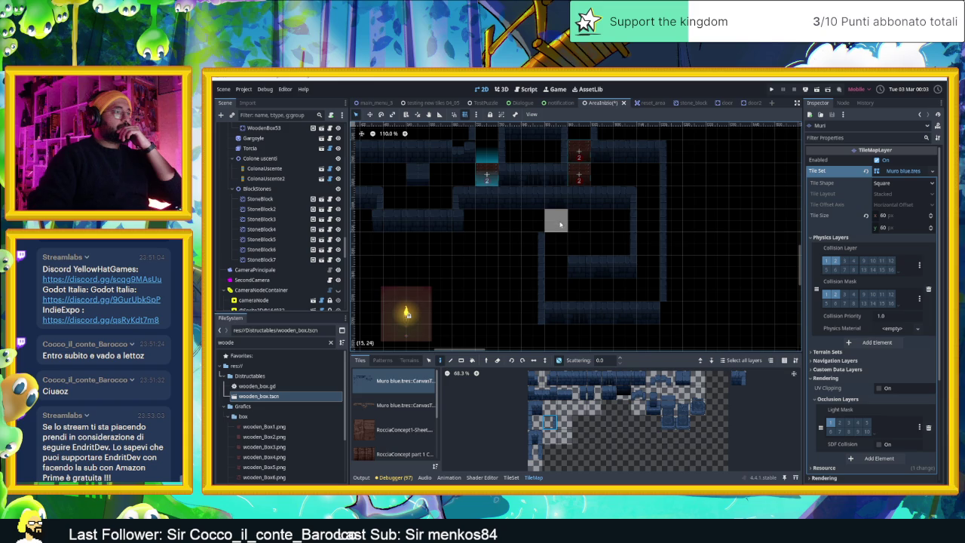
{"action": "left_click_drag", "start_coordinate": [617, 383], "coordinate": [641, 380]}
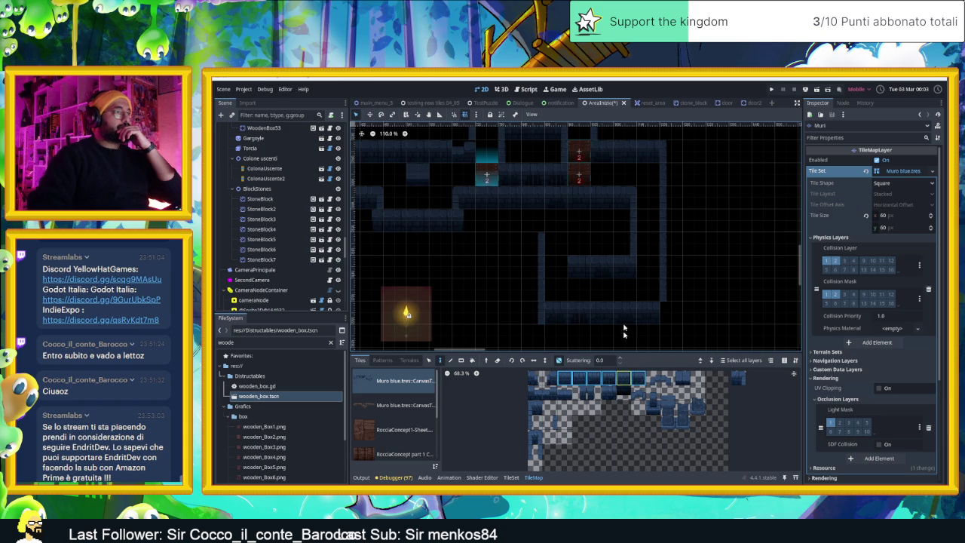
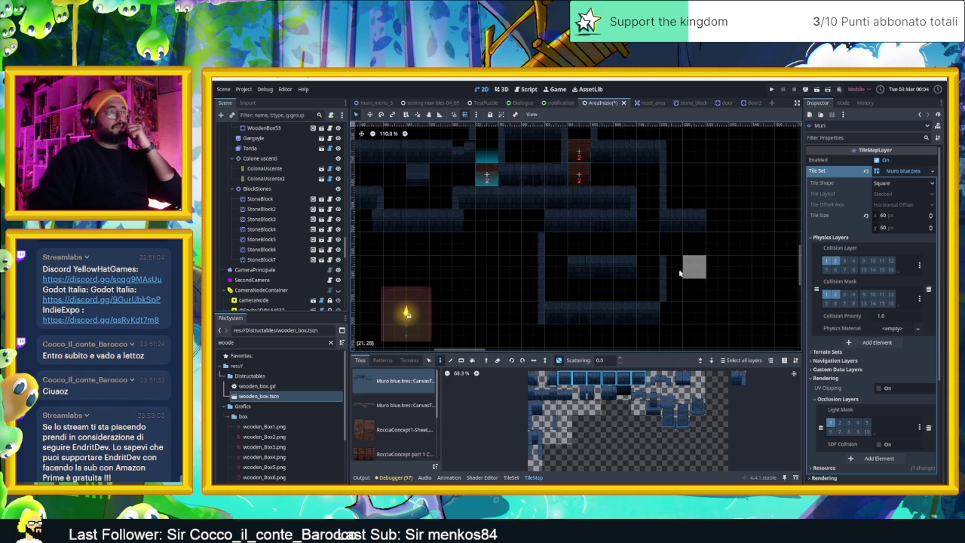
- Paint a single wall tile on the right side of the level and zoom to review it
{"action": "left_click", "coordinate": [535, 408]}
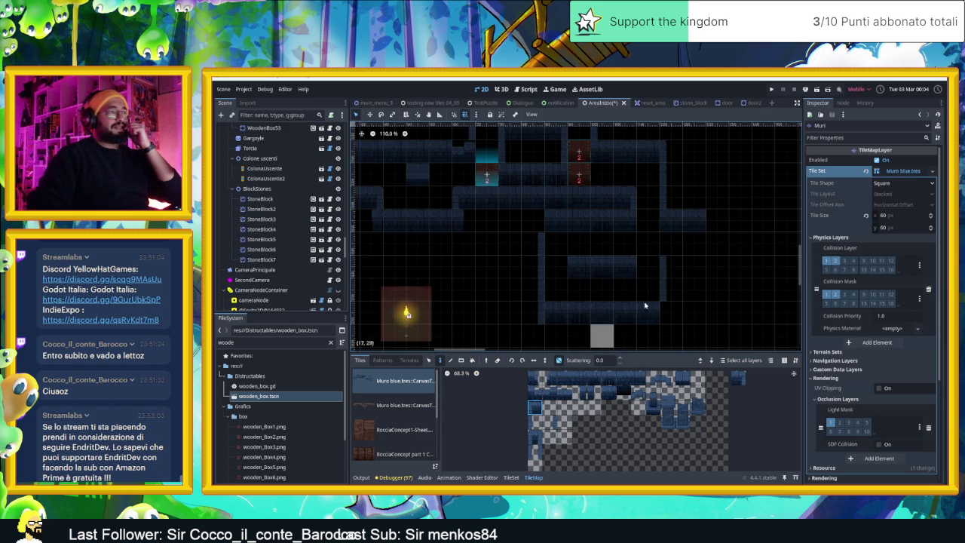
{"action": "left_click", "coordinate": [671, 267]}
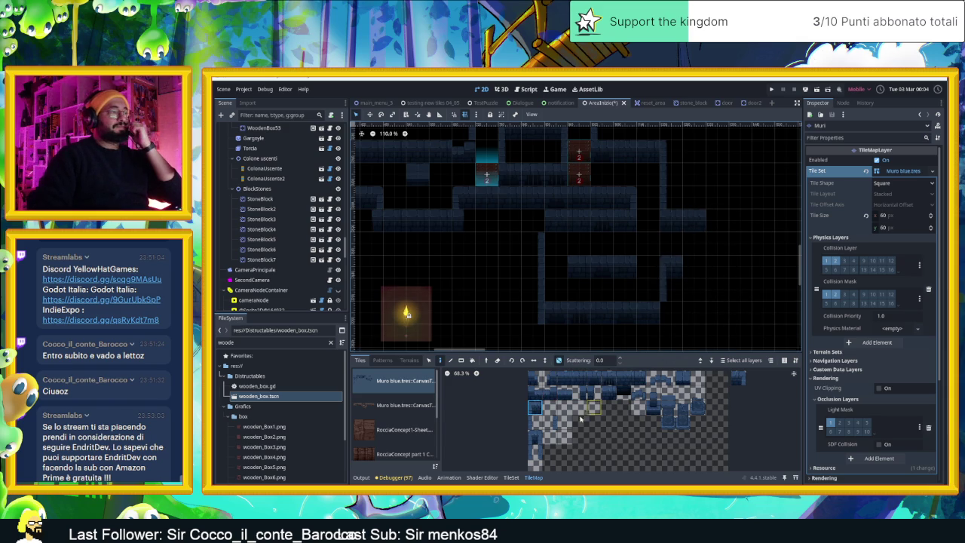
{"action": "scroll", "coordinate": [672, 313], "scroll_direction": "down", "scroll_amount": 6}
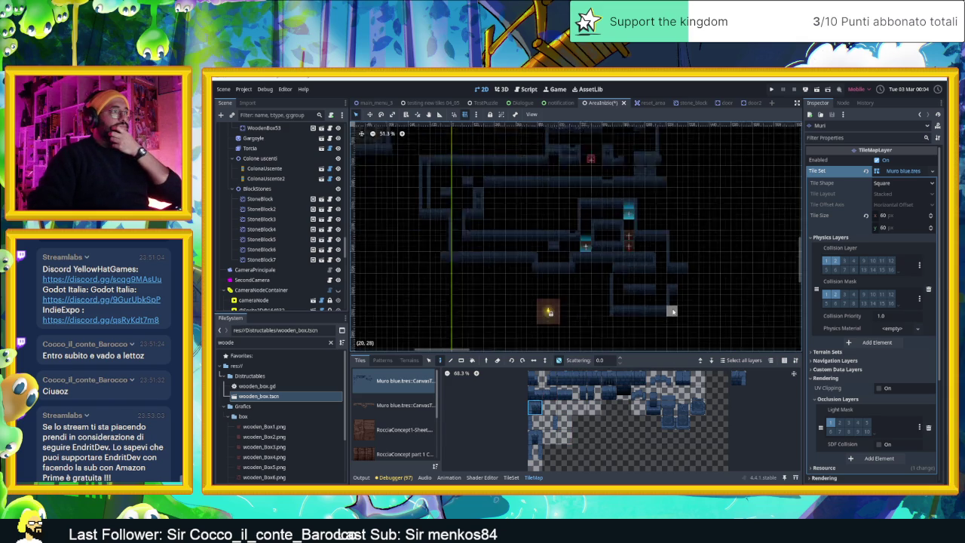
{"action": "scroll", "coordinate": [715, 310], "scroll_direction": "down", "scroll_amount": 2}
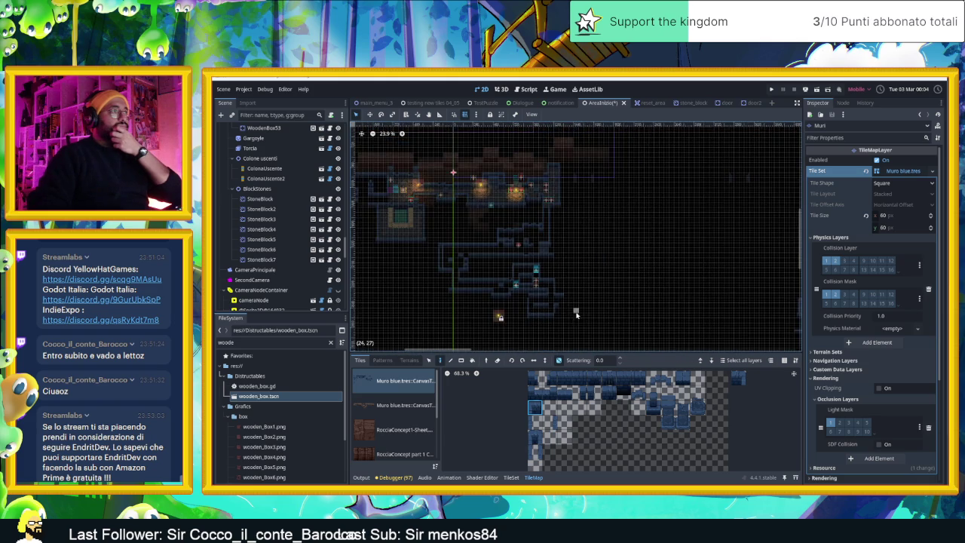
{"action": "scroll", "coordinate": [589, 280], "scroll_direction": "up", "scroll_amount": 4}
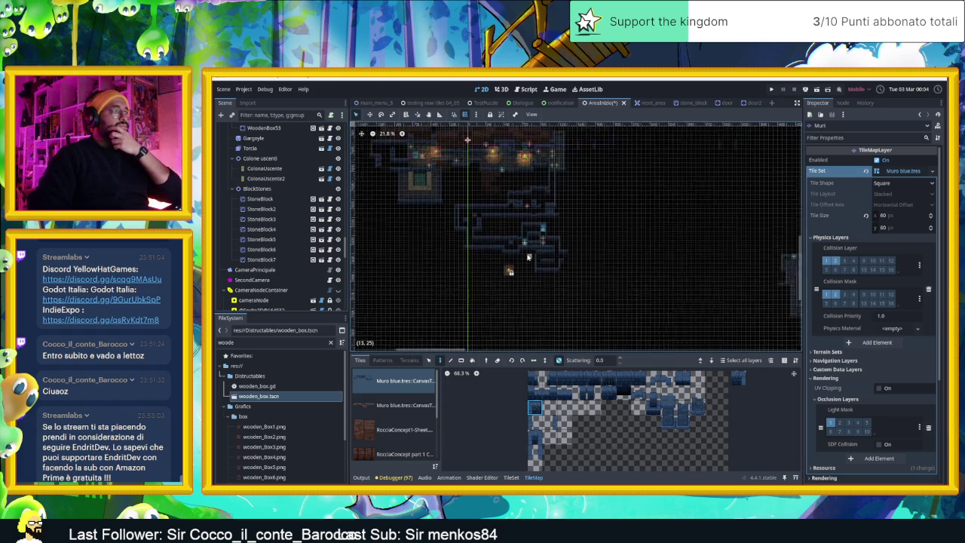
{"action": "scroll", "coordinate": [573, 261], "scroll_direction": "up", "scroll_amount": 9}
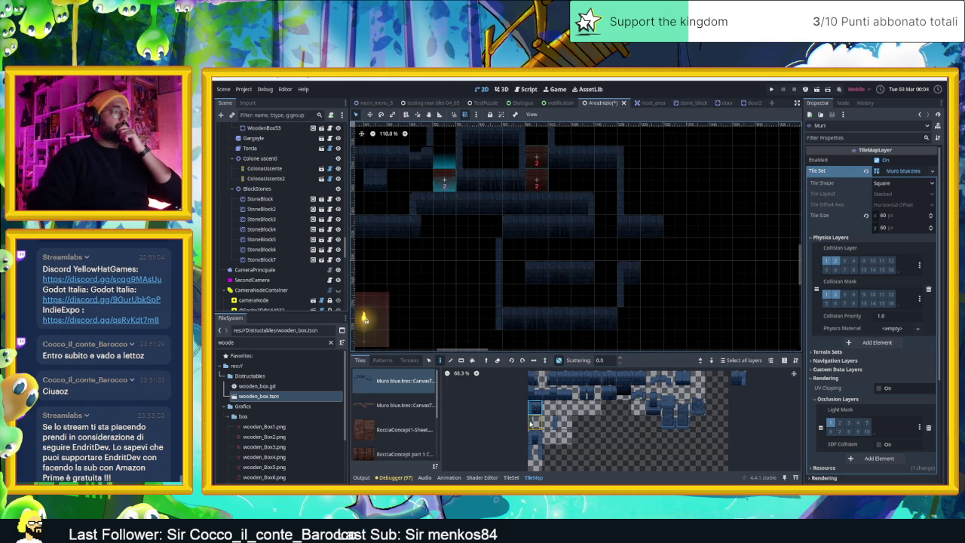
{"action": "scroll", "coordinate": [669, 317], "scroll_direction": "right", "scroll_amount": 2}
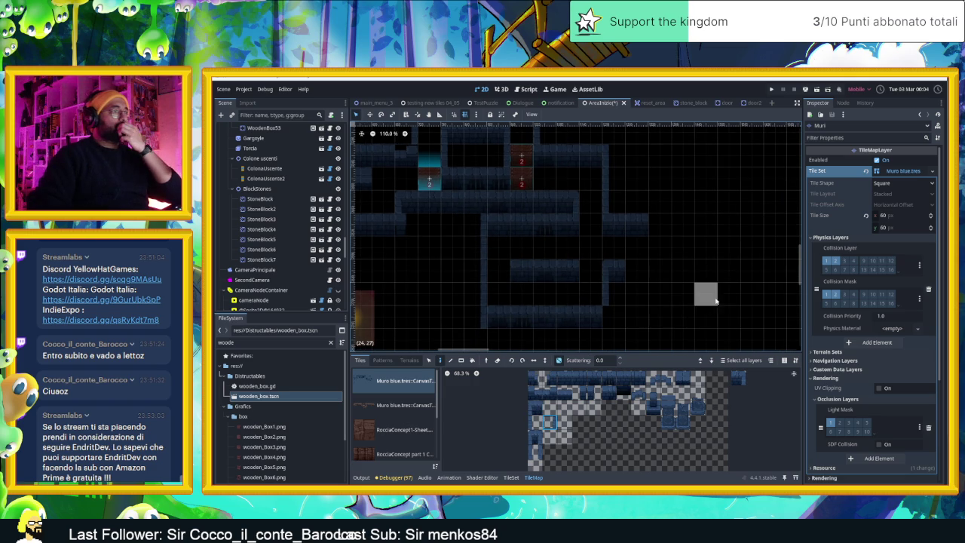
{"action": "scroll", "coordinate": [687, 303], "scroll_direction": "right", "scroll_amount": 2}
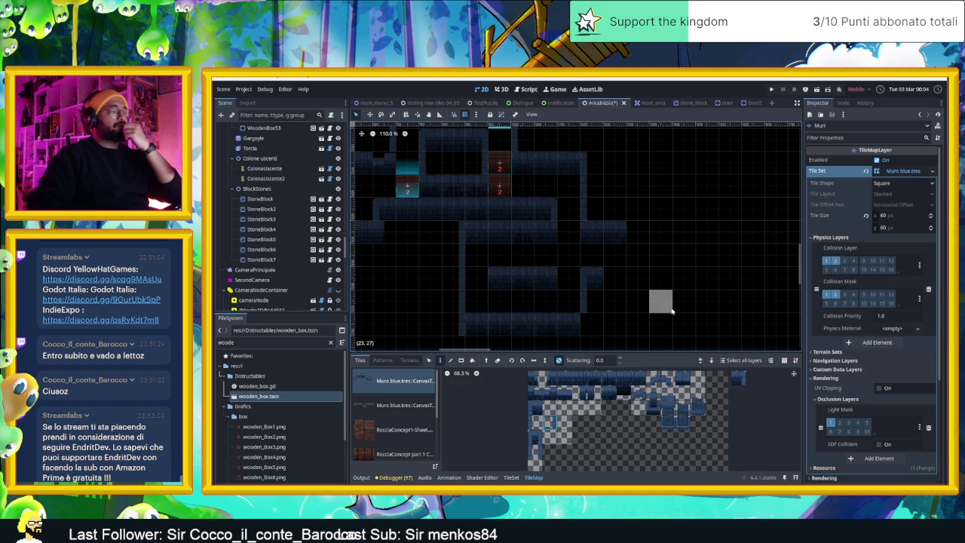
- Pan the level view upward and select a row of wall tiles from the atlas
{"action": "scroll", "coordinate": [652, 311], "scroll_direction": "down", "scroll_amount": 3}
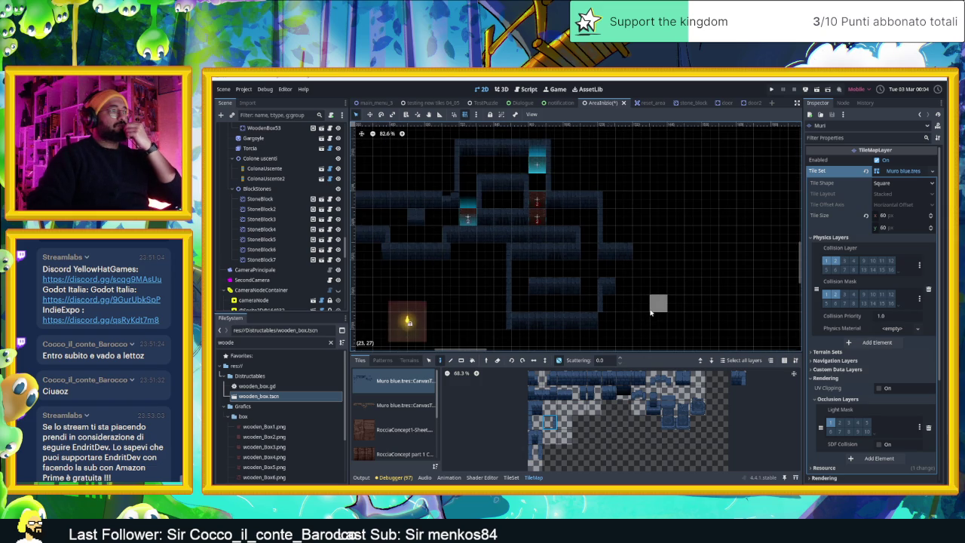
{"action": "left_click_drag", "start_coordinate": [607, 321], "coordinate": [599, 288]}
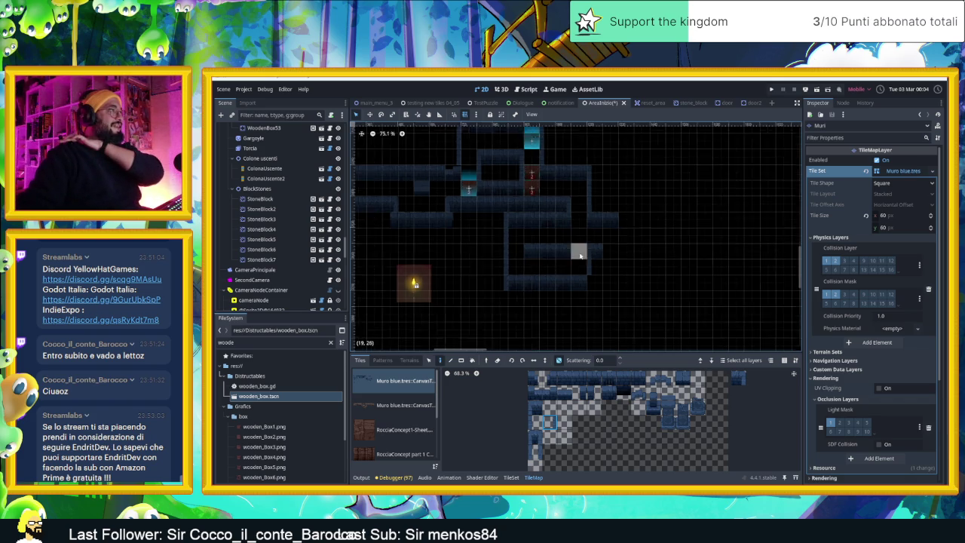
{"action": "scroll", "coordinate": [580, 220], "scroll_direction": "down", "scroll_amount": 2}
{"action": "scroll", "coordinate": [580, 221], "scroll_direction": "up", "scroll_amount": 1}
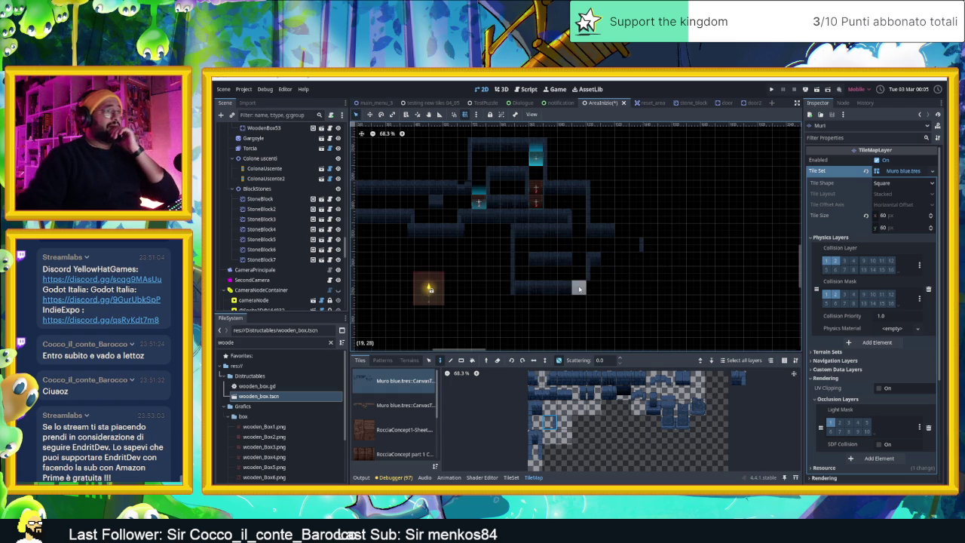
{"action": "left_click_drag", "start_coordinate": [562, 377], "coordinate": [641, 377]}
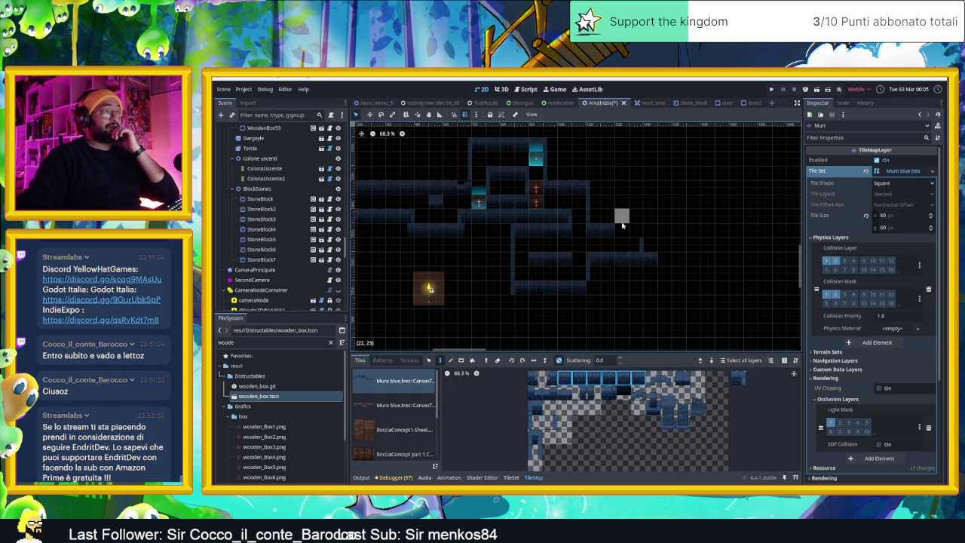
{"action": "scroll", "coordinate": [632, 251], "scroll_direction": "up", "scroll_amount": 2}
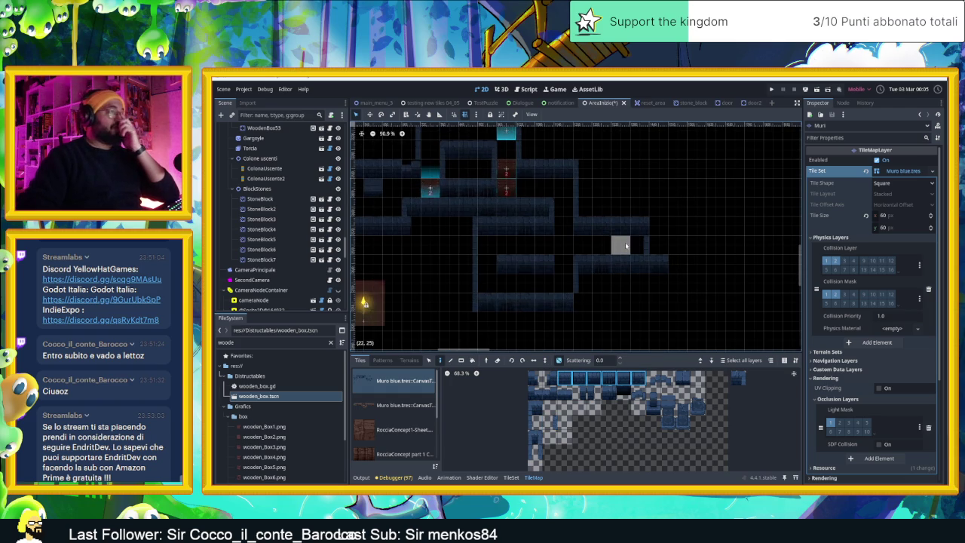
{"action": "scroll", "coordinate": [279, 196], "scroll_direction": "up", "scroll_amount": 5}
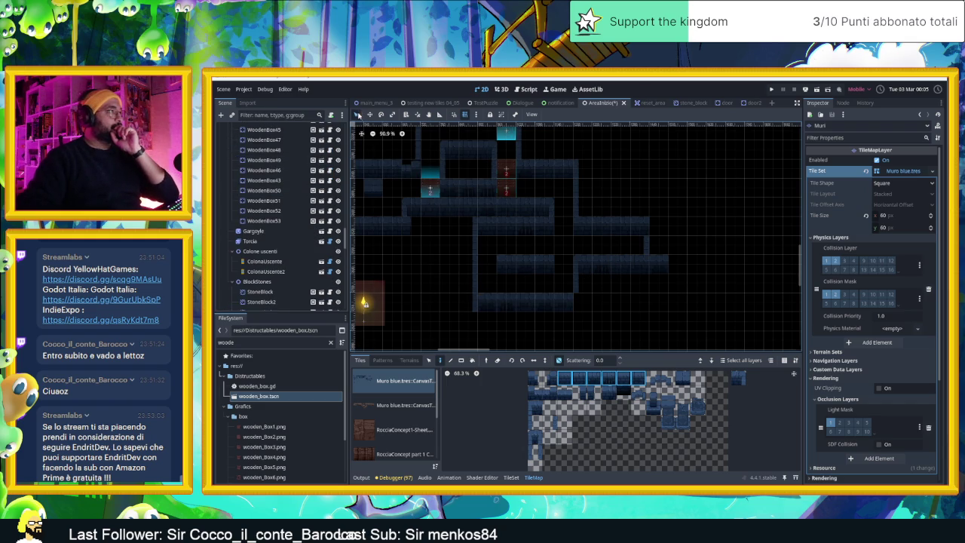
{"action": "scroll", "coordinate": [283, 165], "scroll_direction": "up", "scroll_amount": 10}
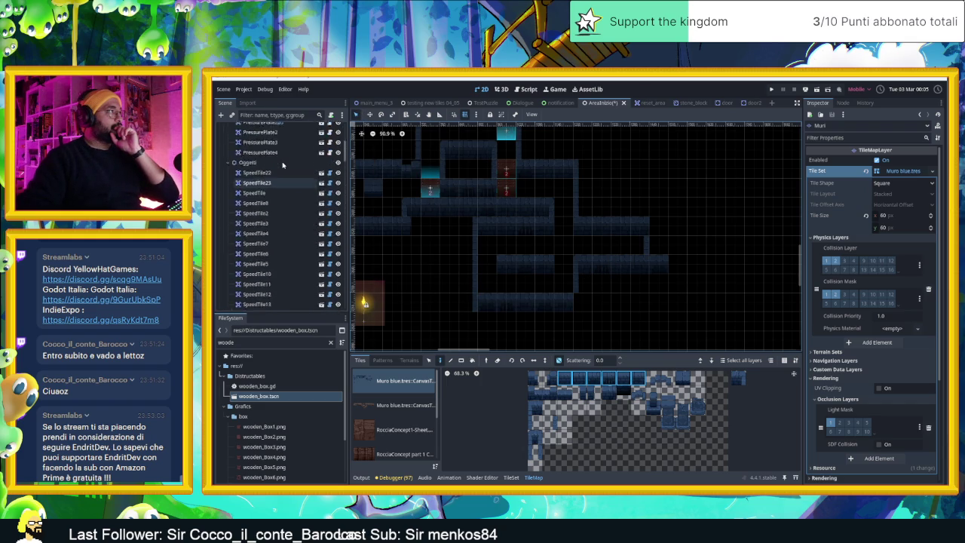
- Move SpeedTile24 down into the corridor and duplicate it
{"action": "scroll", "coordinate": [283, 164], "scroll_direction": "up", "scroll_amount": 5}
{"action": "left_click", "coordinate": [245, 138]}
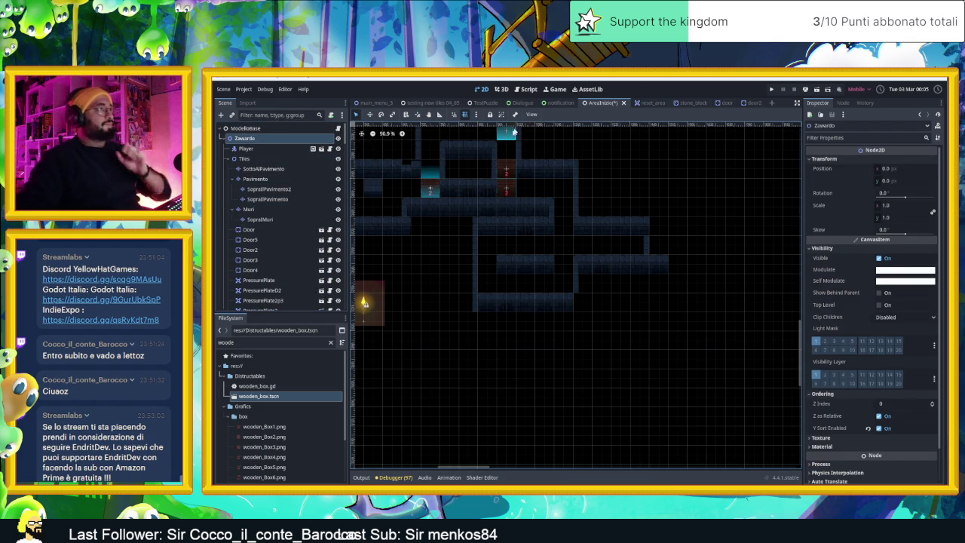
{"action": "left_click", "coordinate": [507, 132]}
{"action": "mouse_move", "coordinate": [506, 132]}
{"action": "left_mouse_down"}
{"action": "mouse_move", "coordinate": [556, 198]}
{"action": "mouse_move", "coordinate": [565, 189]}
{"action": "mouse_move", "coordinate": [564, 283]}
{"action": "mouse_move", "coordinate": [488, 283]}
{"action": "mouse_move", "coordinate": [491, 247]}
{"action": "left_mouse_up"}
{"action": "key", "text": "ctrl+d"}
{"action": "key", "text": "ctrl+d"}
{"action": "key", "text": "ctrl+d"}
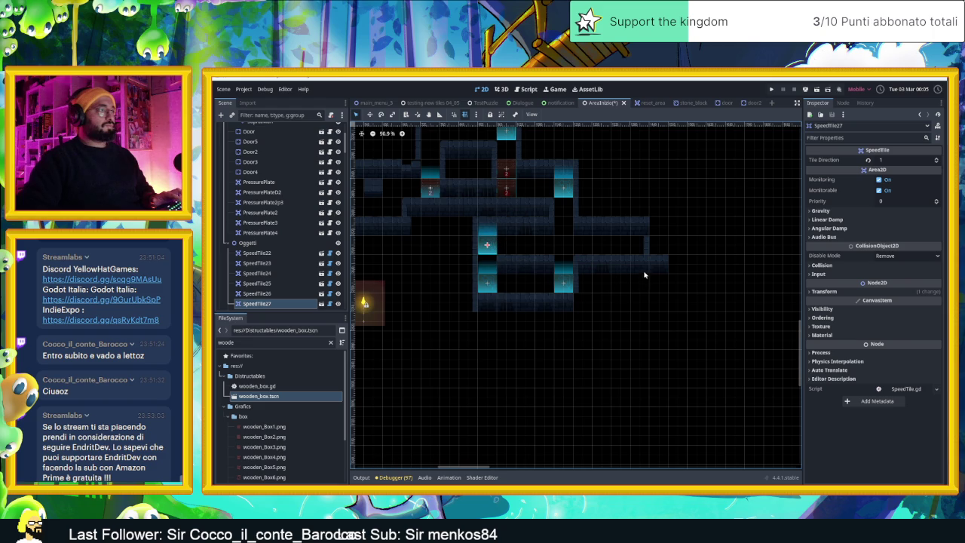
- Give SpeedTile25, SpeedTile26 and SpeedTile27 each its own Tile Direction
{"action": "left_click", "coordinate": [563, 188]}
{"action": "left_click", "coordinate": [560, 283]}
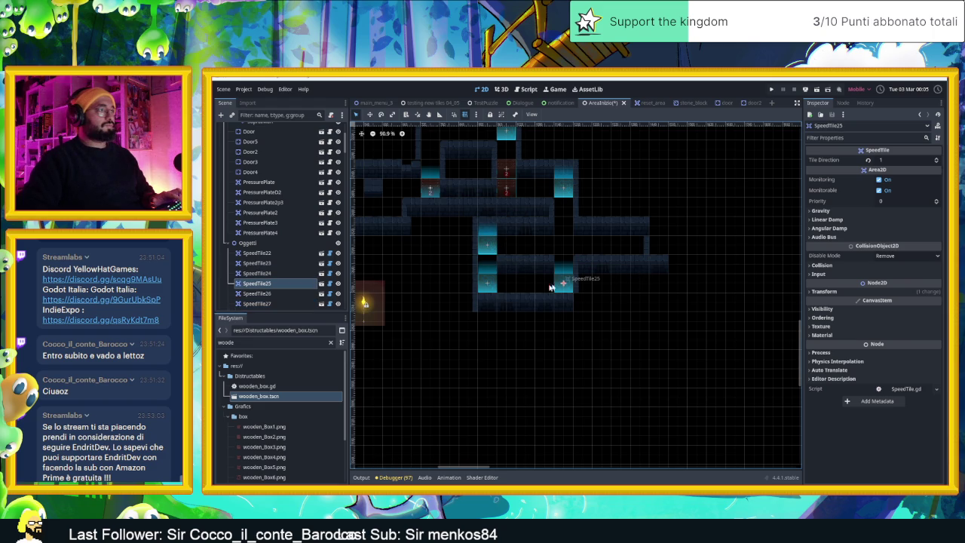
{"action": "left_click", "coordinate": [935, 159]}
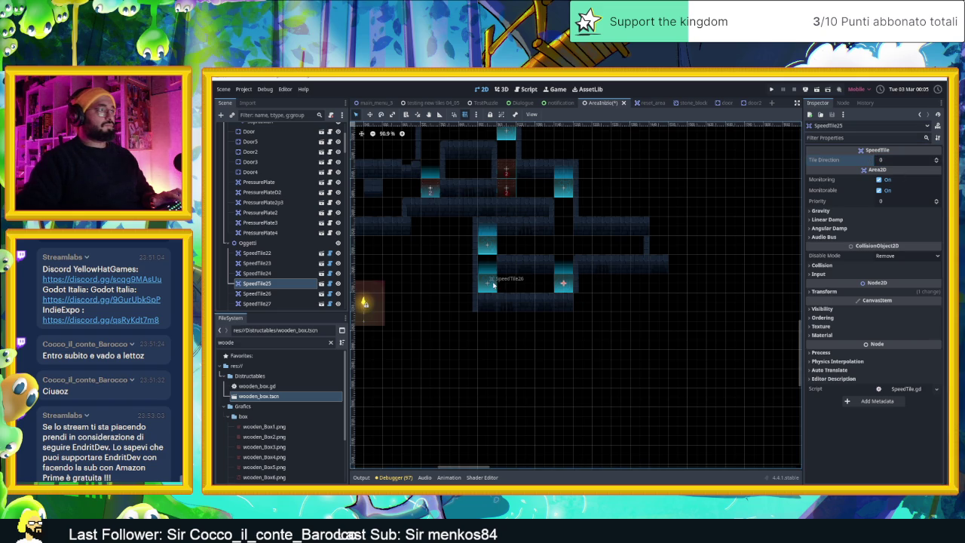
{"action": "left_click", "coordinate": [488, 284]}
{"action": "left_click", "coordinate": [935, 161]}
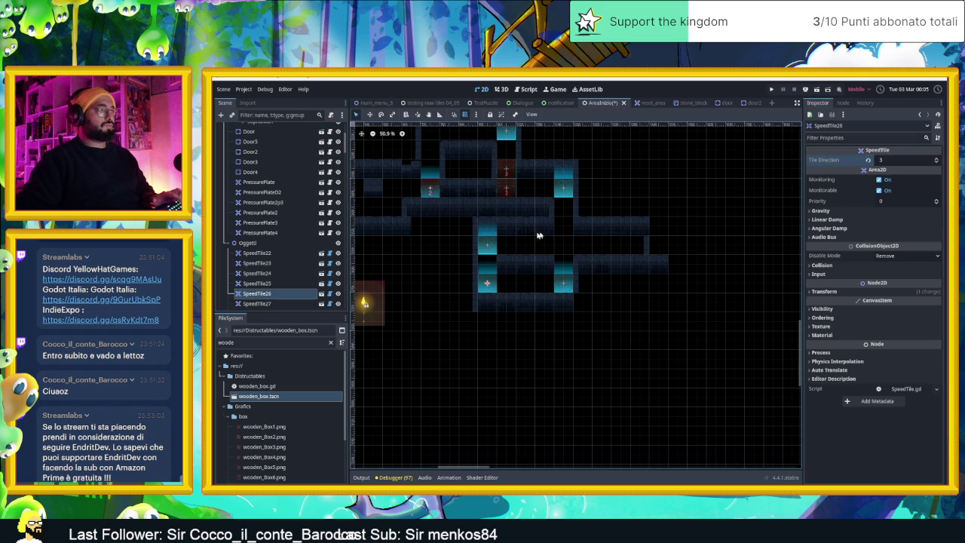
{"action": "left_click", "coordinate": [489, 243]}
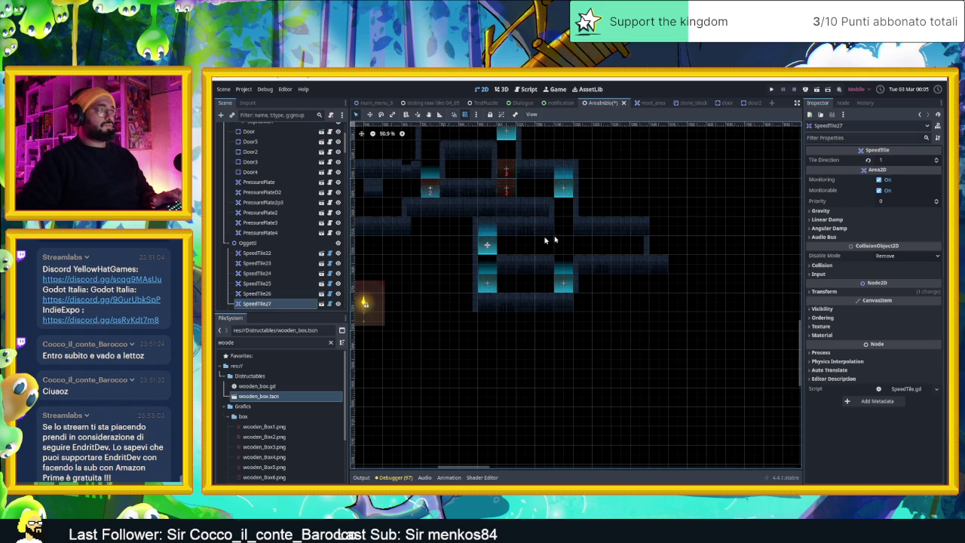
{"action": "left_click", "coordinate": [936, 163]}
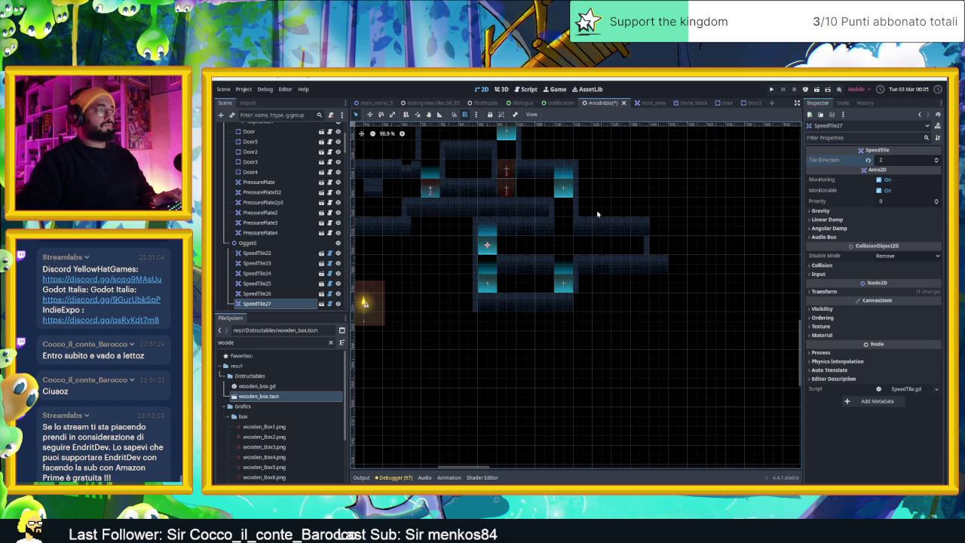
- Select the CameraNodeContainer camera zone container in the scene tree
{"action": "scroll", "coordinate": [280, 217], "scroll_direction": "up", "scroll_amount": 3}
{"action": "scroll", "coordinate": [280, 216], "scroll_direction": "down", "scroll_amount": 10}
{"action": "scroll", "coordinate": [309, 227], "scroll_direction": "down", "scroll_amount": 8}
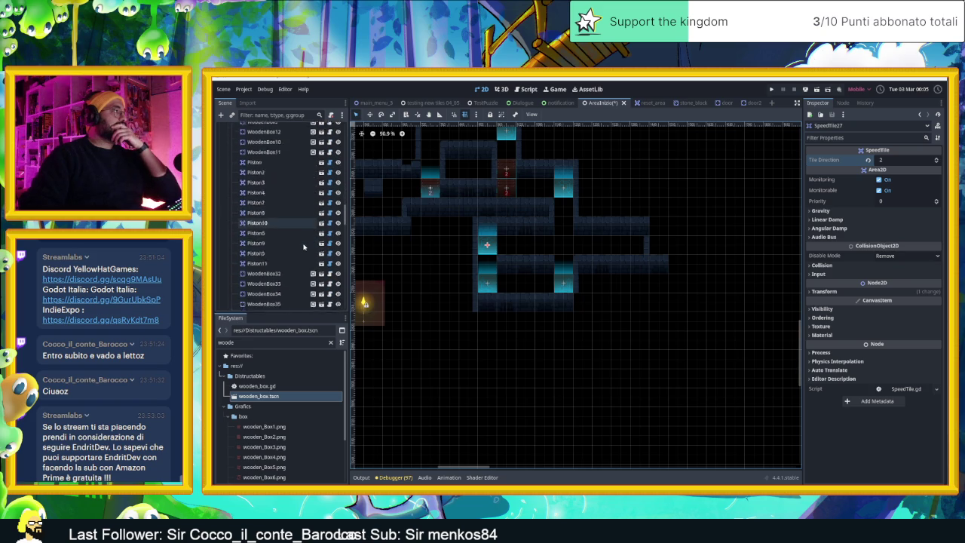
{"action": "scroll", "coordinate": [303, 257], "scroll_direction": "down", "scroll_amount": 5}
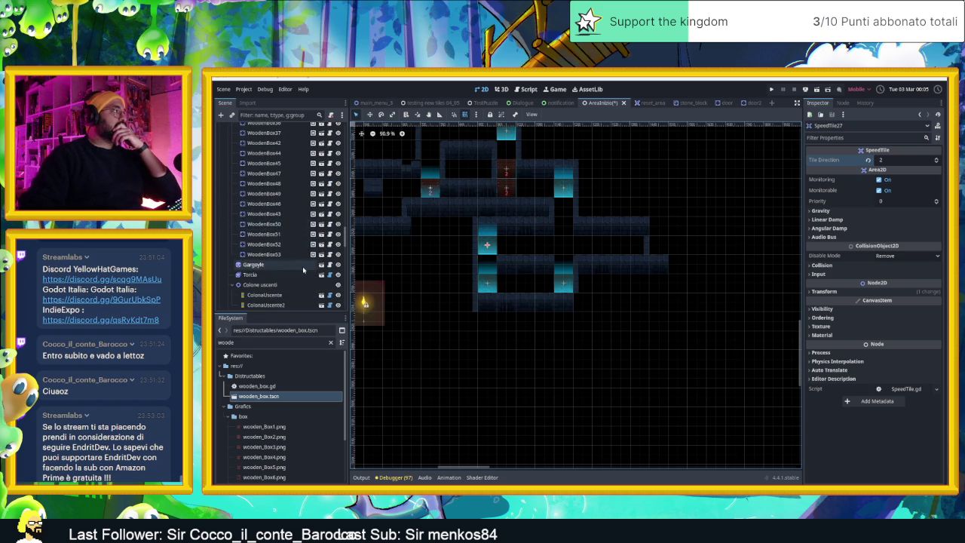
{"action": "scroll", "coordinate": [302, 265], "scroll_direction": "down", "scroll_amount": 3}
{"action": "scroll", "coordinate": [312, 282], "scroll_direction": "down", "scroll_amount": 5}
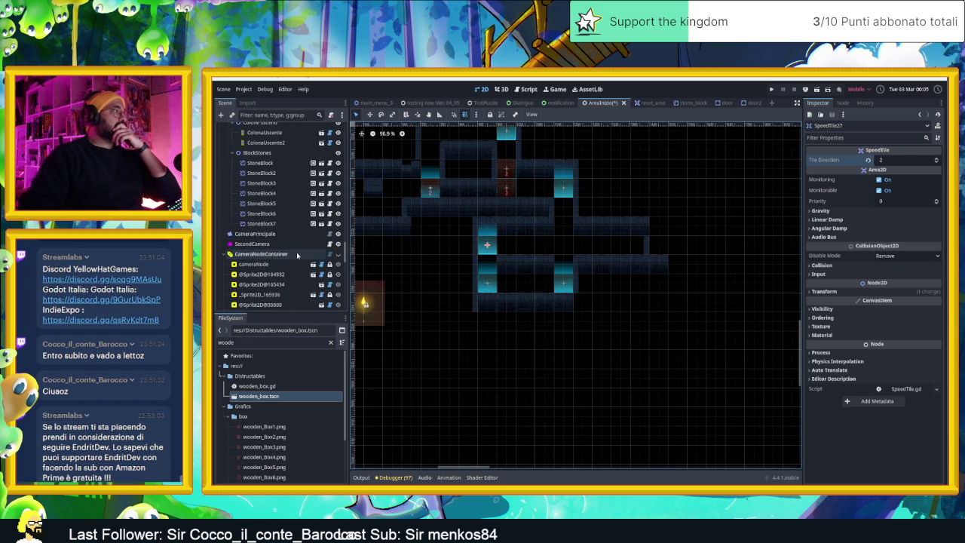
{"action": "left_click", "coordinate": [297, 255]}
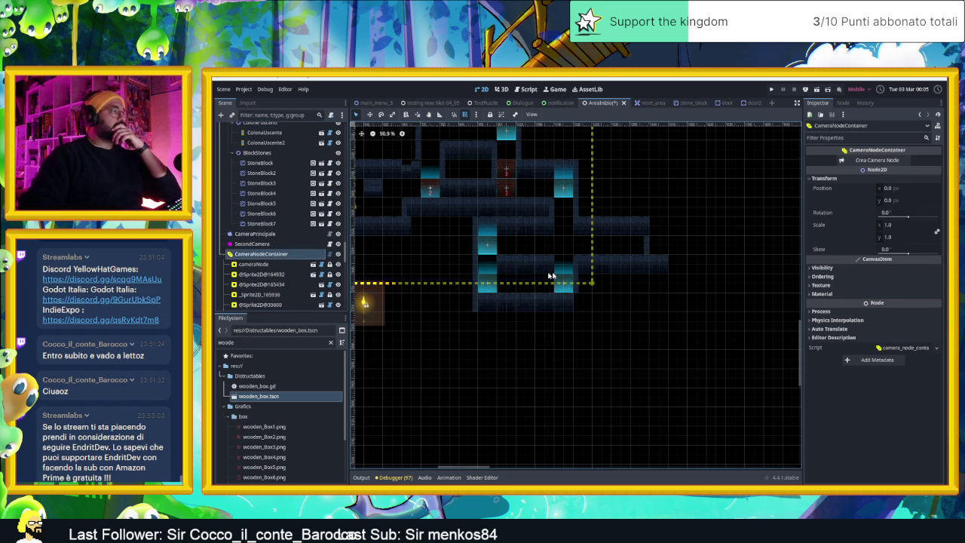
{"action": "scroll", "coordinate": [607, 266], "scroll_direction": "down", "scroll_amount": 3}
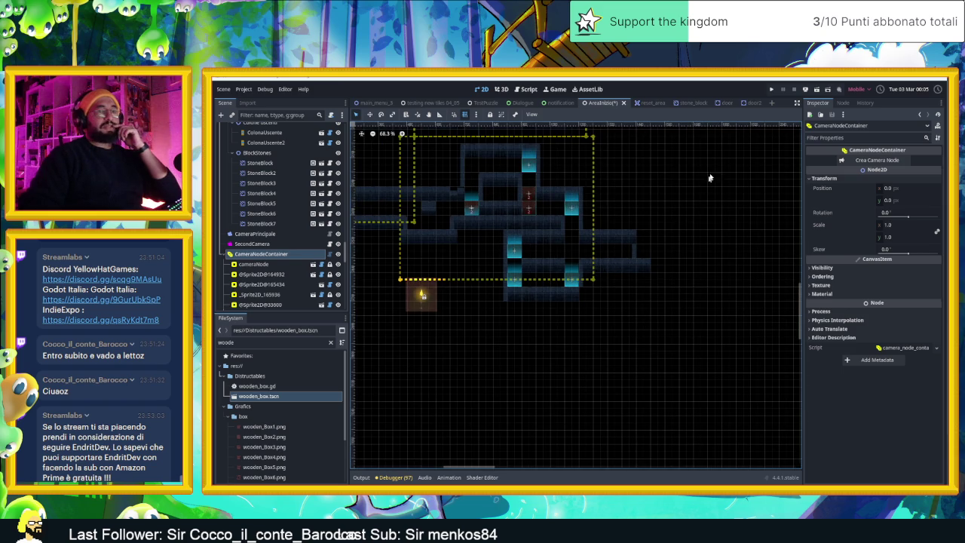
- Save the scene and slide the slime through the first rooms up to the wooden box
{"action": "key", "text": "ctrl+s"}
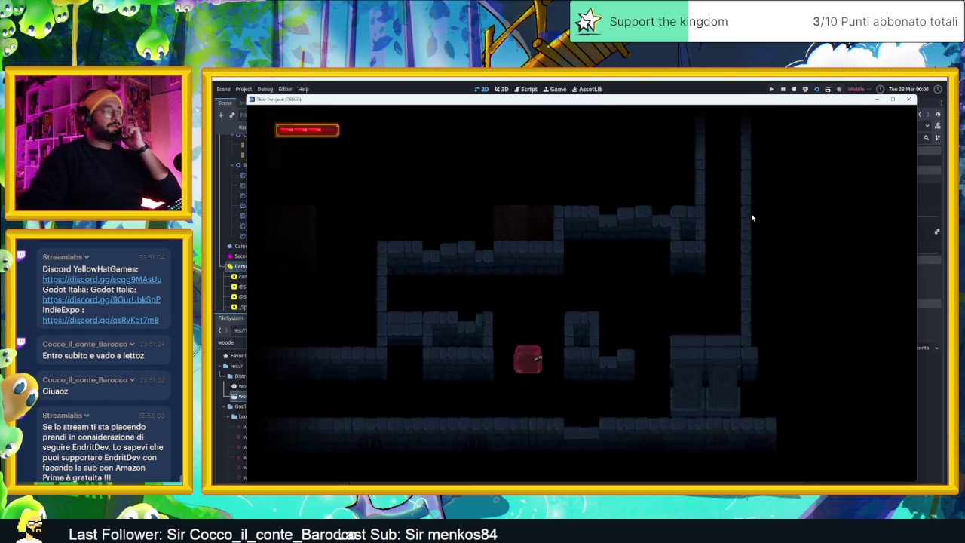
{"action": "key", "text": "Left"}
{"action": "key", "text": "Right"}
{"action": "key", "text": "Up"}
{"action": "key", "text": "Left"}
{"action": "key", "text": "Down"}
{"action": "key", "text": "Right"}
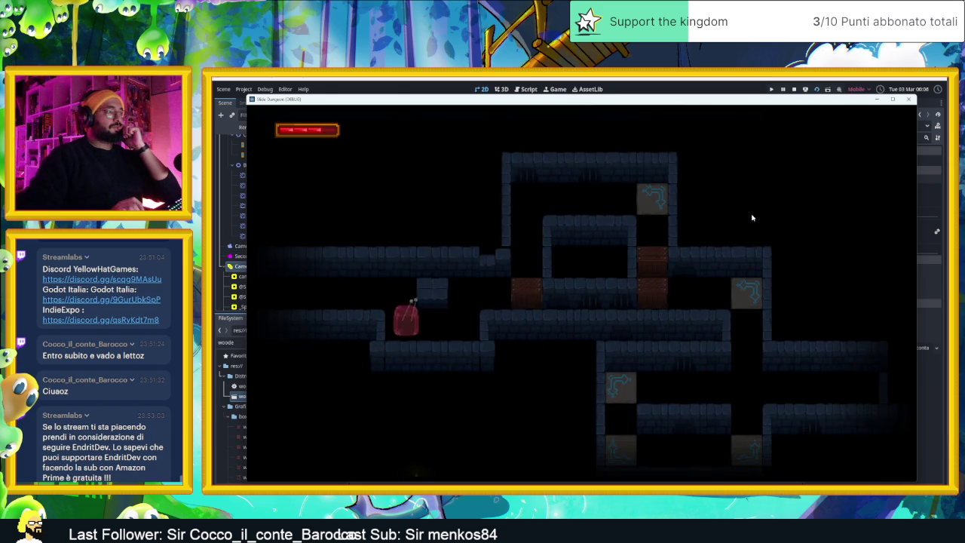
{"action": "key", "text": "Right"}
{"action": "key", "text": "Right"}
{"action": "key", "text": "Right"}
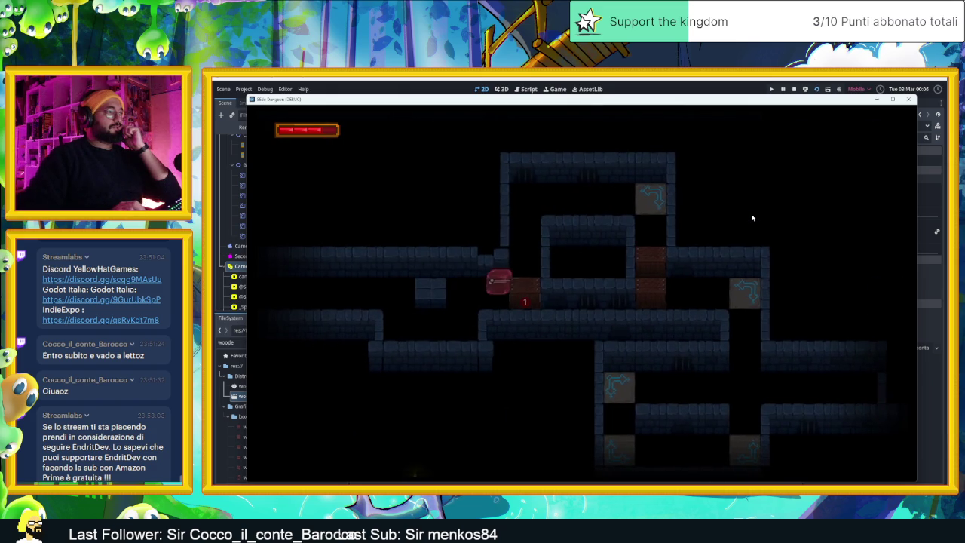
- Ride the arrow tiles to smash the crate, then slide toward the middle wall
{"action": "key", "text": "Right"}
{"action": "key", "text": "Right"}
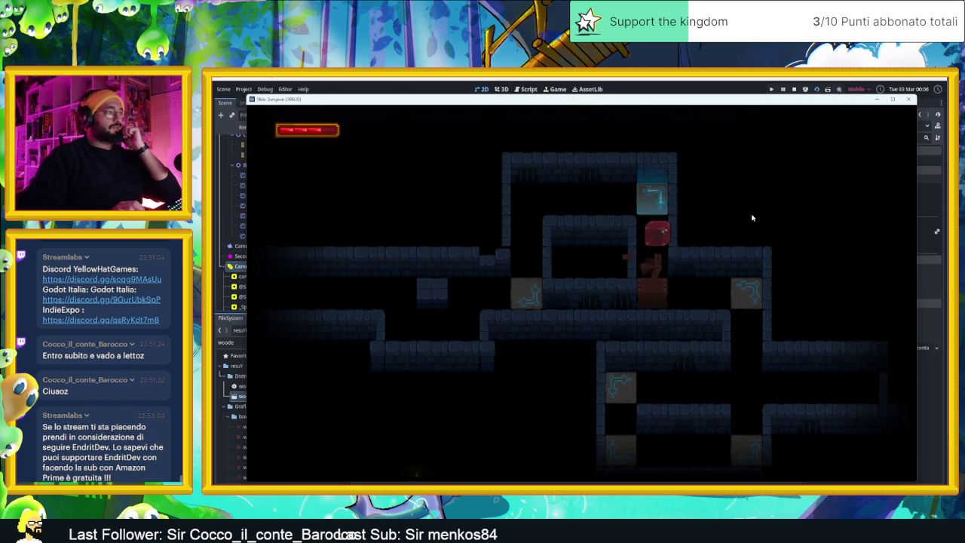
{"action": "key", "text": "Right"}
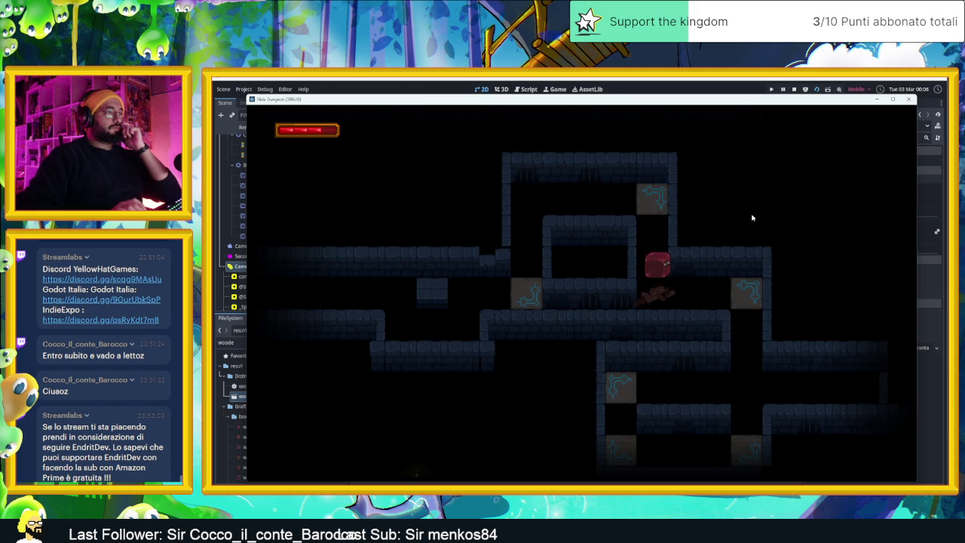
{"action": "key", "text": "Right"}
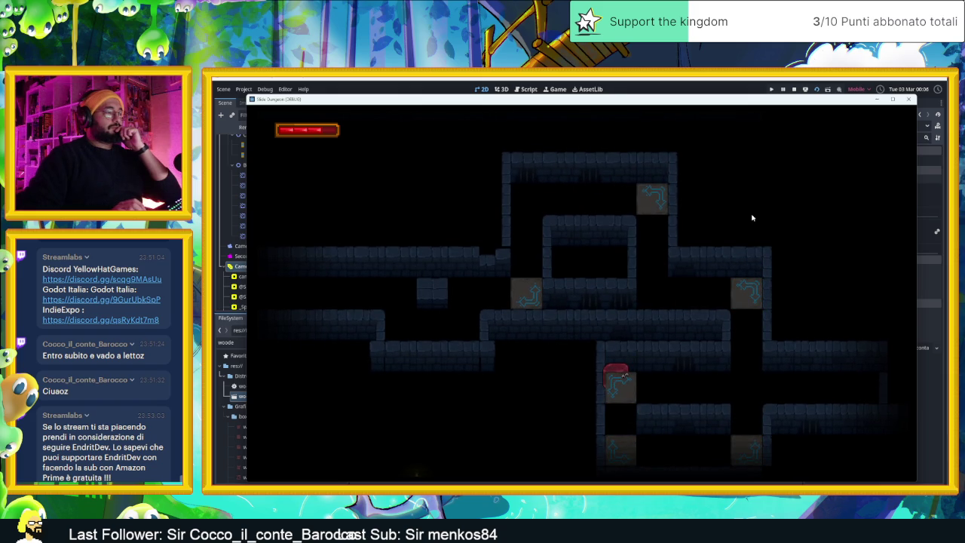
{"action": "key", "text": "Down"}
{"action": "key", "text": "Right"}
{"action": "key", "text": "Left"}
{"action": "key", "text": "Up"}
{"action": "key", "text": "Right"}
{"action": "key", "text": "Right"}
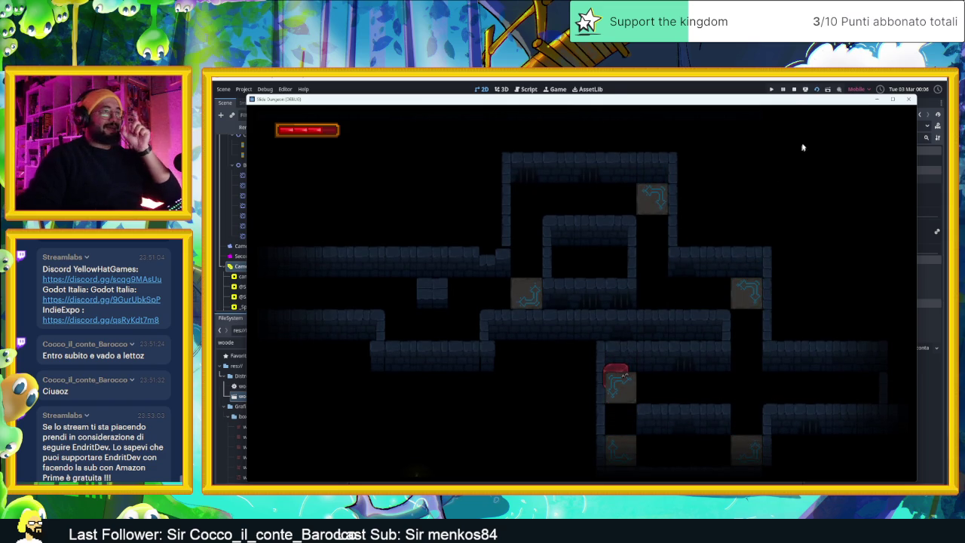
- Stop the playtest, reframe the 2D viewport, and select the Muri wall tile layer
{"action": "left_click", "coordinate": [793, 89]}
{"action": "scroll", "coordinate": [609, 295], "scroll_direction": "down", "scroll_amount": 2}
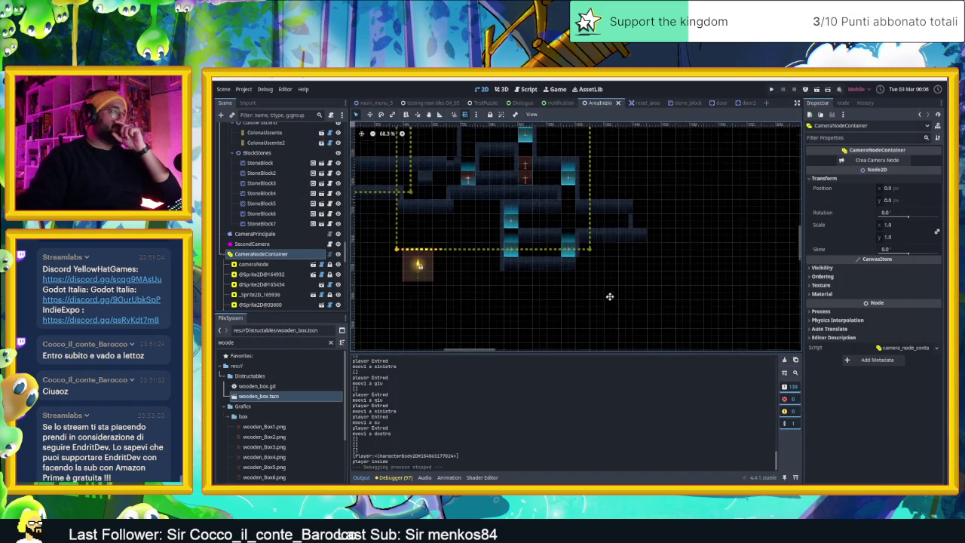
{"action": "scroll", "coordinate": [580, 243], "scroll_direction": "up", "scroll_amount": 2}
{"action": "scroll", "coordinate": [580, 243], "scroll_direction": "left", "scroll_amount": 2}
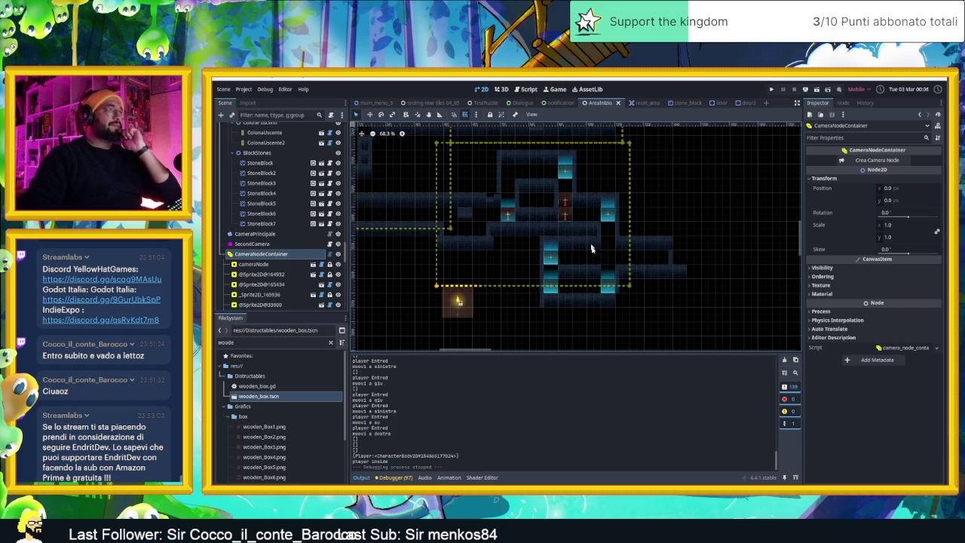
{"action": "scroll", "coordinate": [587, 236], "scroll_direction": "up", "scroll_amount": 2}
{"action": "scroll", "coordinate": [595, 325], "scroll_direction": "up", "scroll_amount": 2}
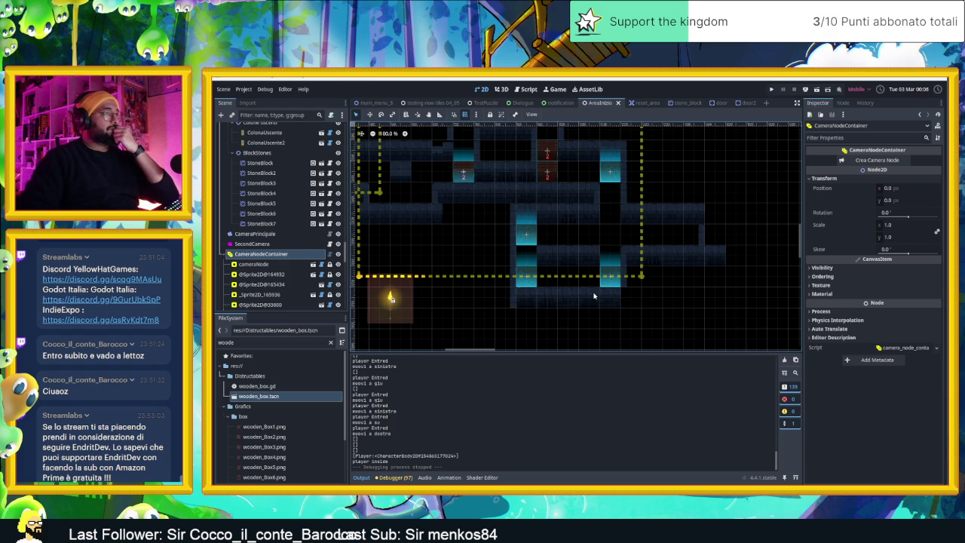
{"action": "left_click", "coordinate": [641, 279]}
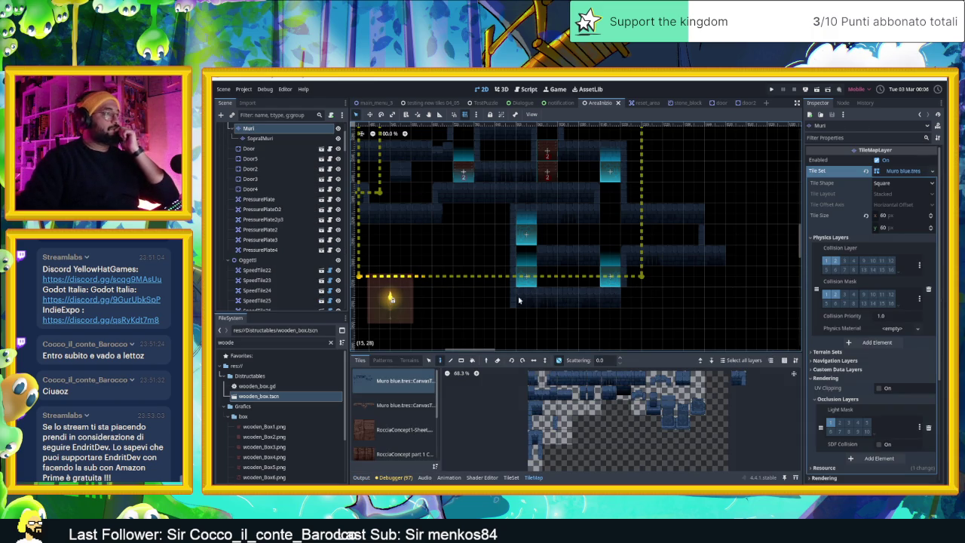
- Select the block of wall tiles in the lower rooms and move it down one row
{"action": "key", "text": "s"}
{"action": "mouse_move", "coordinate": [494, 330]}
{"action": "left_mouse_down"}
{"action": "mouse_move", "coordinate": [670, 263]}
{"action": "mouse_move", "coordinate": [740, 254]}
{"action": "mouse_move", "coordinate": [742, 224]}
{"action": "mouse_move", "coordinate": [743, 250]}
{"action": "left_mouse_up"}
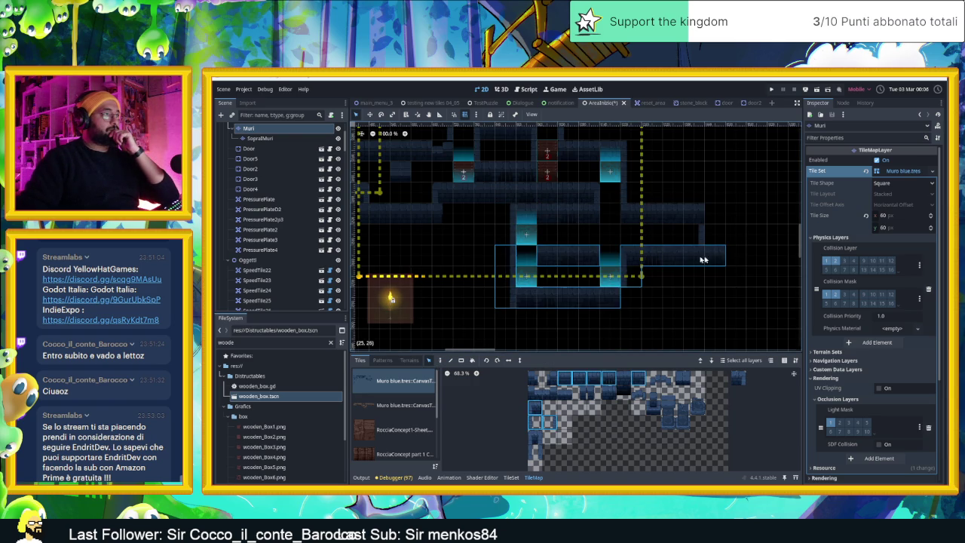
{"action": "left_click_drag", "start_coordinate": [736, 319], "coordinate": [462, 284]}
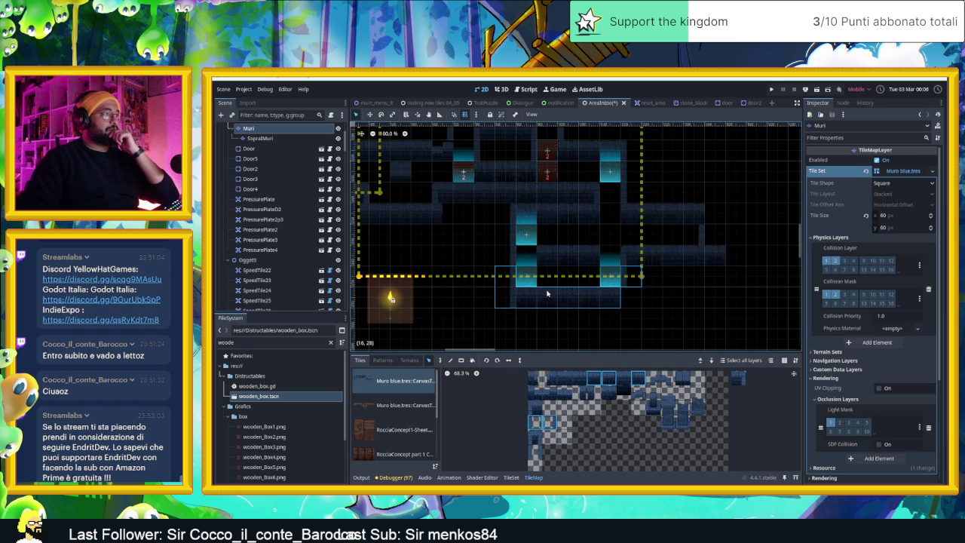
{"action": "key", "text": "w"}
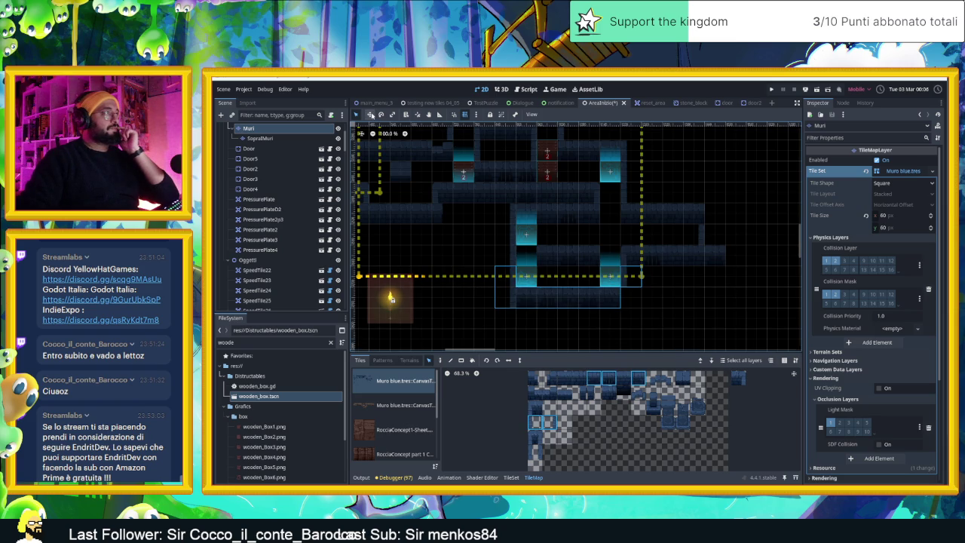
{"action": "key", "text": "ctrl+z"}
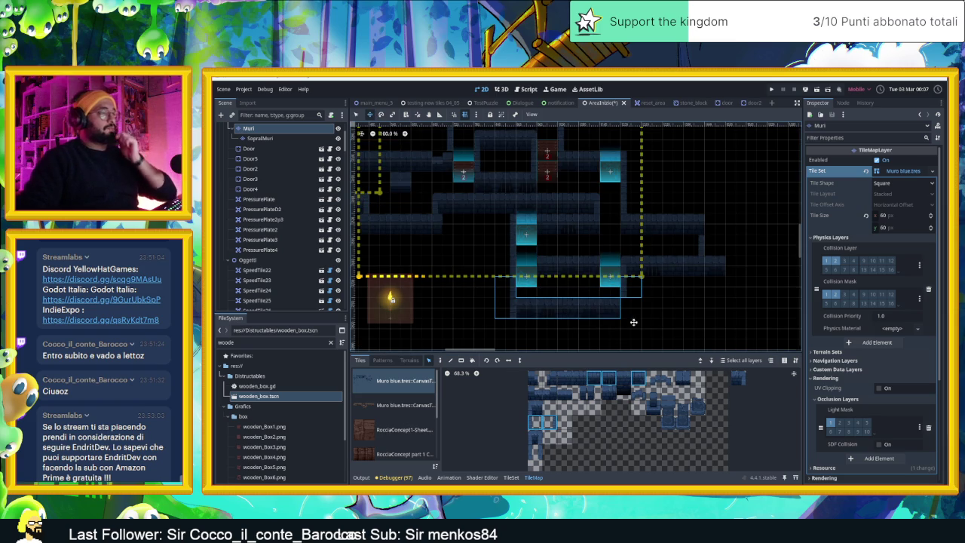
{"action": "key", "text": "ctrl+z"}
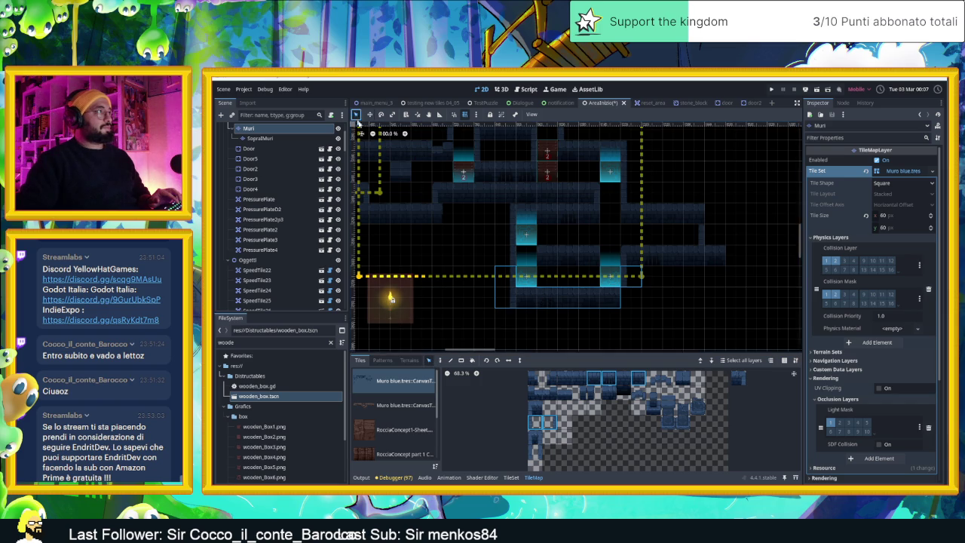
{"action": "left_click_drag", "start_coordinate": [585, 311], "coordinate": [608, 316]}
{"action": "left_click", "coordinate": [683, 315]}
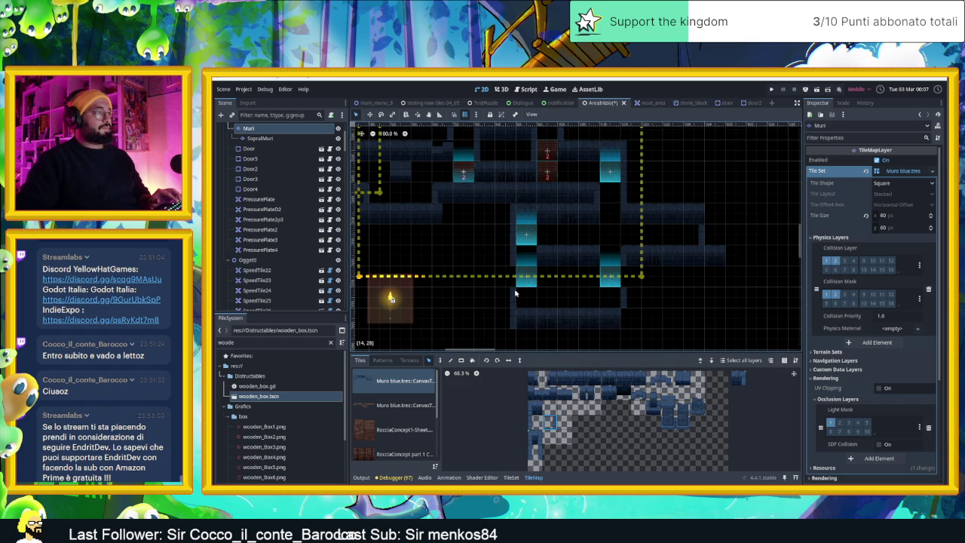
{"action": "left_click", "coordinate": [547, 407]}
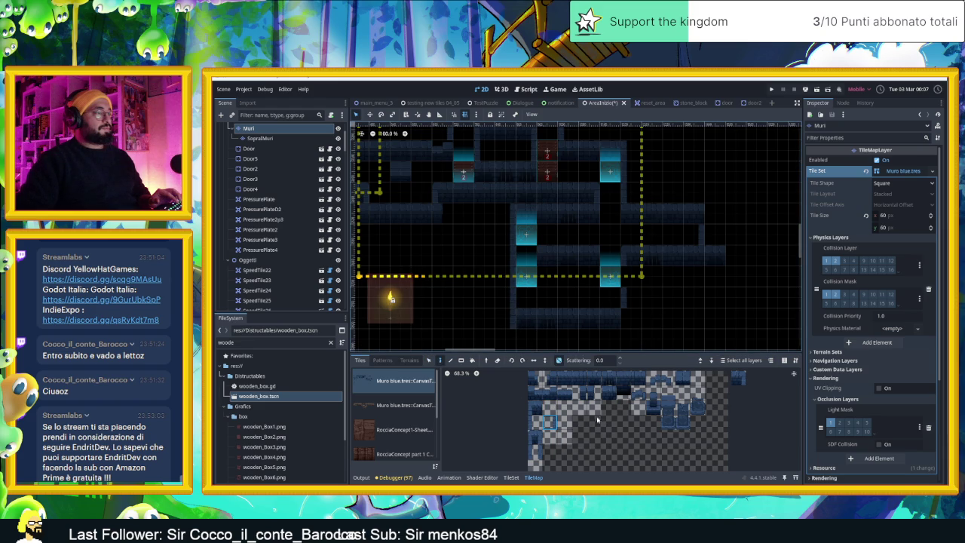
{"action": "left_click", "coordinate": [534, 421]}
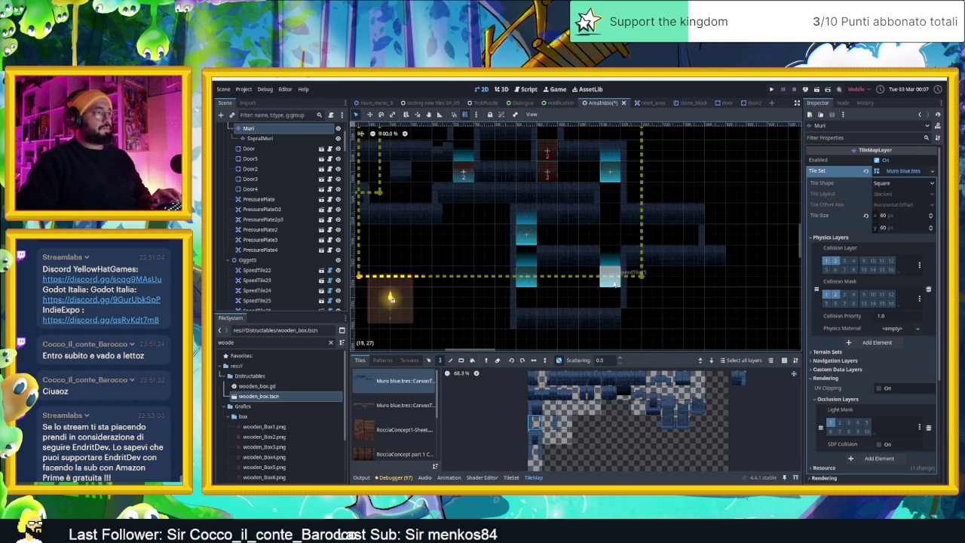
{"action": "left_click", "coordinate": [429, 360]}
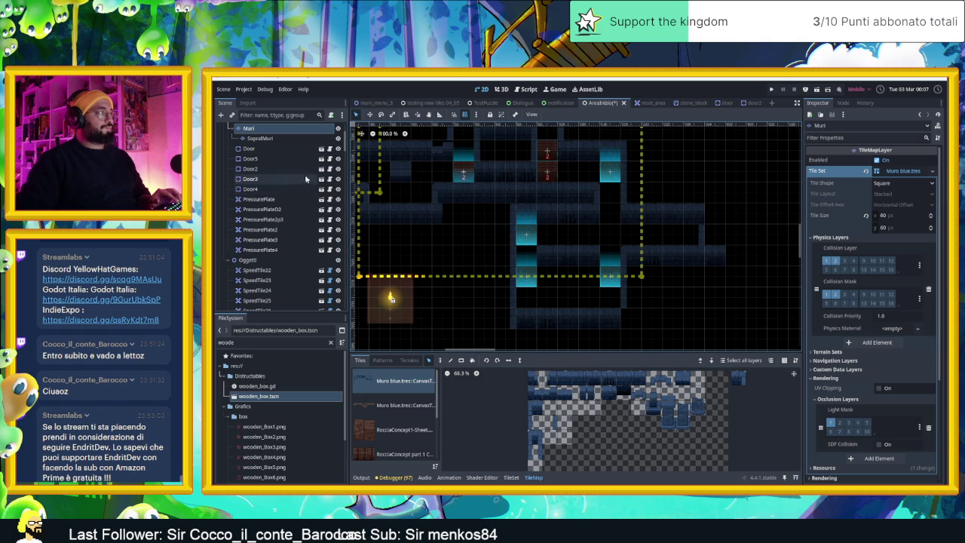
- Lower SpeedTile26 and its neighbouring speed tile one tile, then save the scene
{"action": "left_click", "coordinate": [399, 226]}
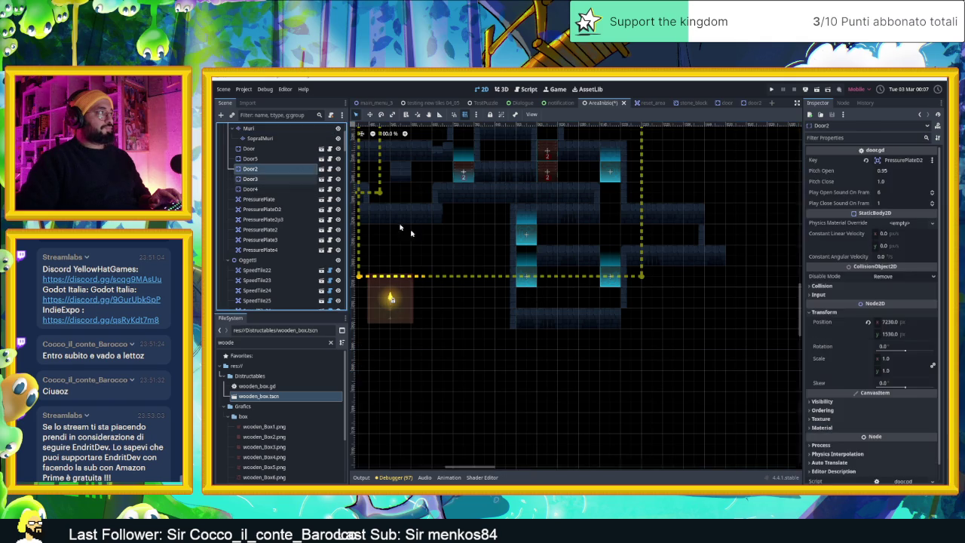
{"action": "left_click", "coordinate": [528, 277]}
{"action": "left_click_drag", "start_coordinate": [529, 288], "coordinate": [529, 300]}
{"action": "left_click_drag", "start_coordinate": [604, 284], "coordinate": [604, 299]}
{"action": "left_click", "coordinate": [688, 304]}
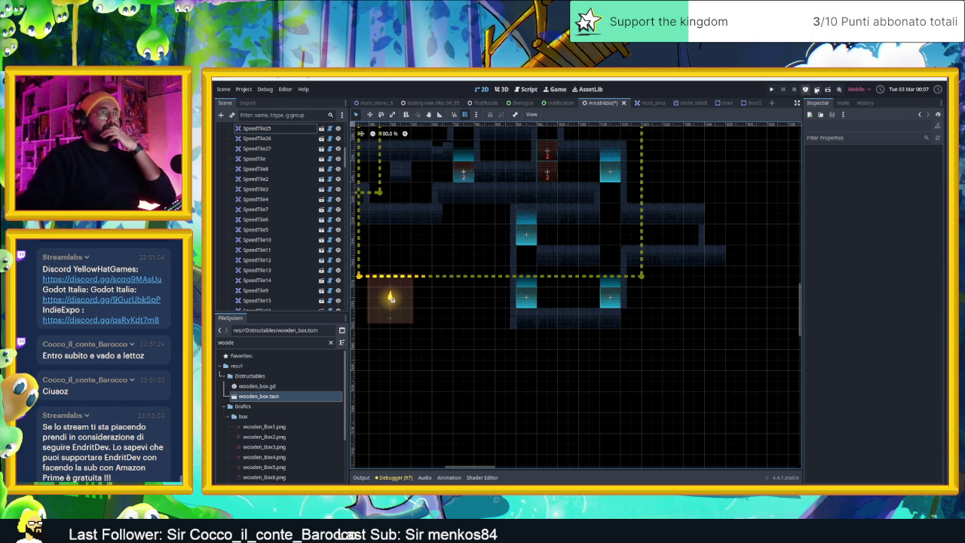
{"action": "key", "text": "ctrl+s"}
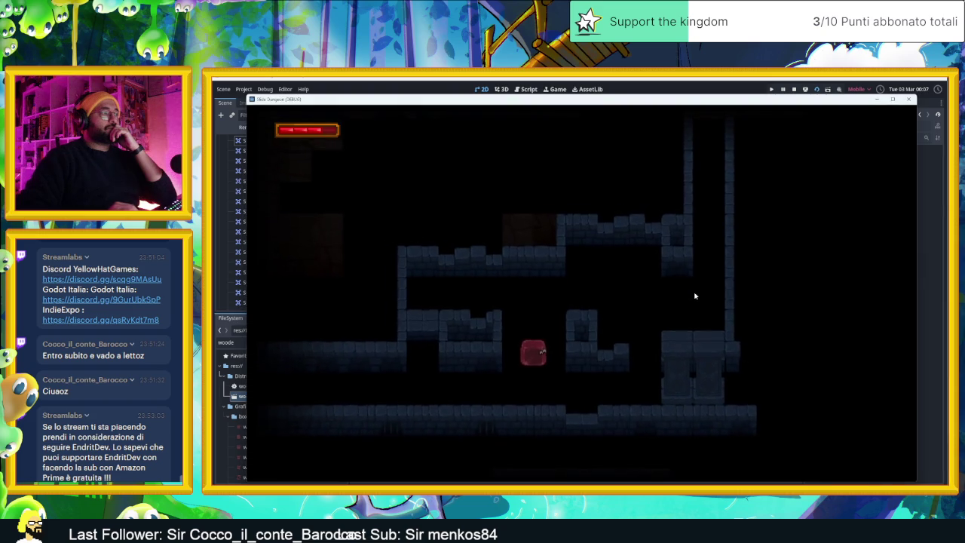
- Slide the slime through the rooms to the wooden box and onto the arrow tile
{"action": "key", "text": "Right"}
{"action": "key", "text": "Up"}
{"action": "key", "text": "Left"}
{"action": "key", "text": "Down"}
{"action": "key", "text": "Down"}
{"action": "key", "text": "Right"}
{"action": "key", "text": "Up"}
{"action": "key", "text": "Right"}
{"action": "key", "text": "Left"}
{"action": "key", "text": "Right"}
{"action": "key", "text": "Left"}
- Ride the arrows to break the crate, test the remaining arrow tiles, and stop the game
{"action": "key", "text": "Right"}
{"action": "key", "text": "Right"}
{"action": "key", "text": "Up"}
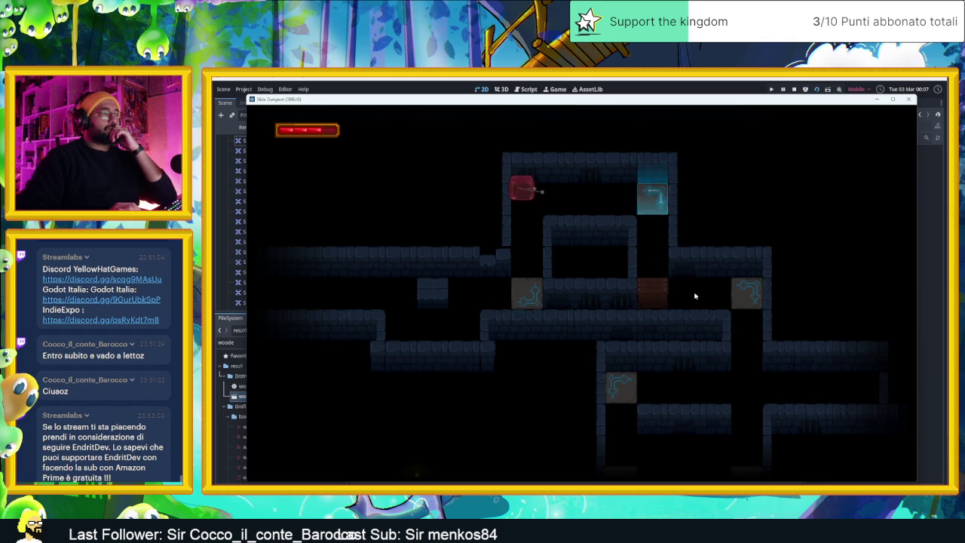
{"action": "key", "text": "Right"}
{"action": "key", "text": "Down"}
{"action": "key", "text": "Right"}
{"action": "key", "text": "Right"}
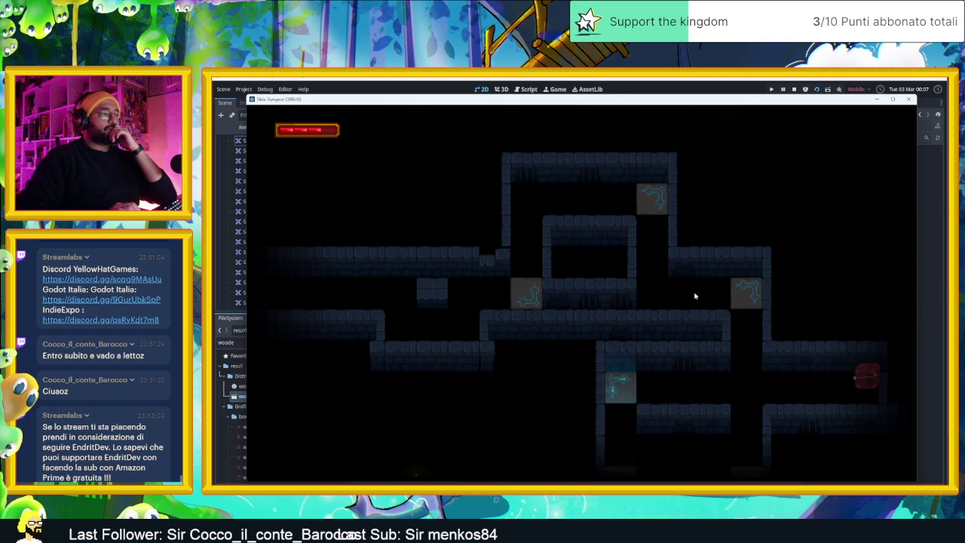
{"action": "key", "text": "Left"}
{"action": "key", "text": "Up"}
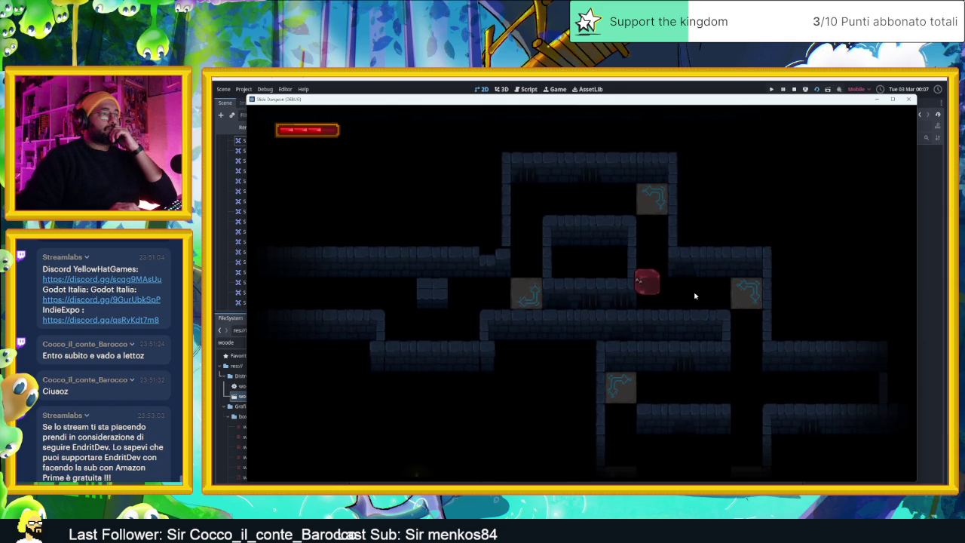
{"action": "key", "text": "Right"}
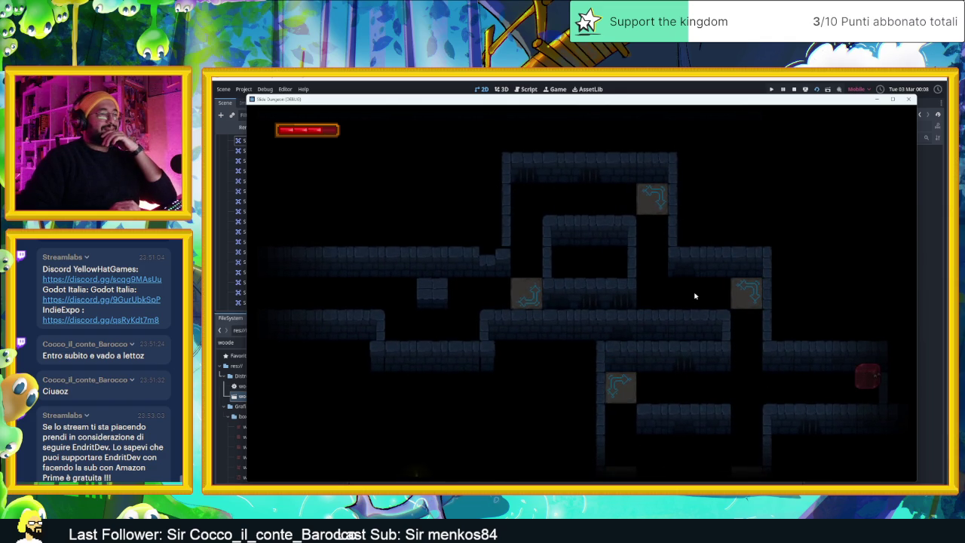
{"action": "left_click", "coordinate": [793, 90]}
- Move a camera zone over the upper rooms, duplicate it over the lower rooms, and save
{"action": "scroll", "coordinate": [664, 276], "scroll_direction": "down", "scroll_amount": 3}
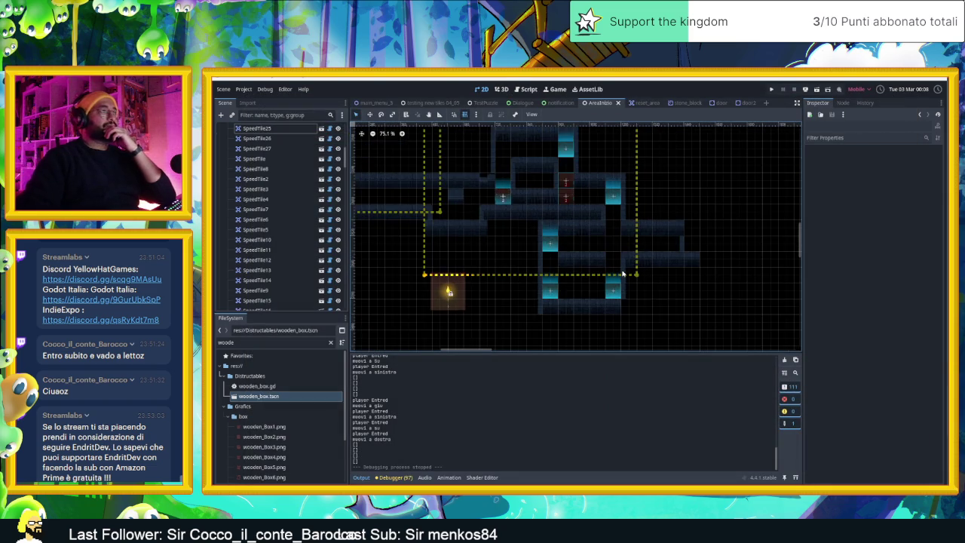
{"action": "scroll", "coordinate": [621, 268], "scroll_direction": "down", "scroll_amount": 1}
{"action": "left_click", "coordinate": [514, 280]}
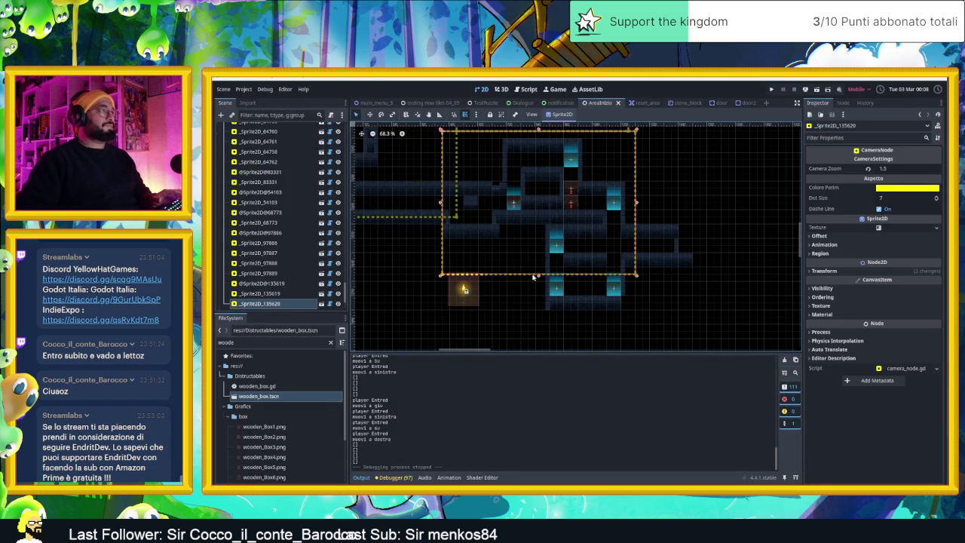
{"action": "left_click_drag", "start_coordinate": [535, 273], "coordinate": [539, 232]}
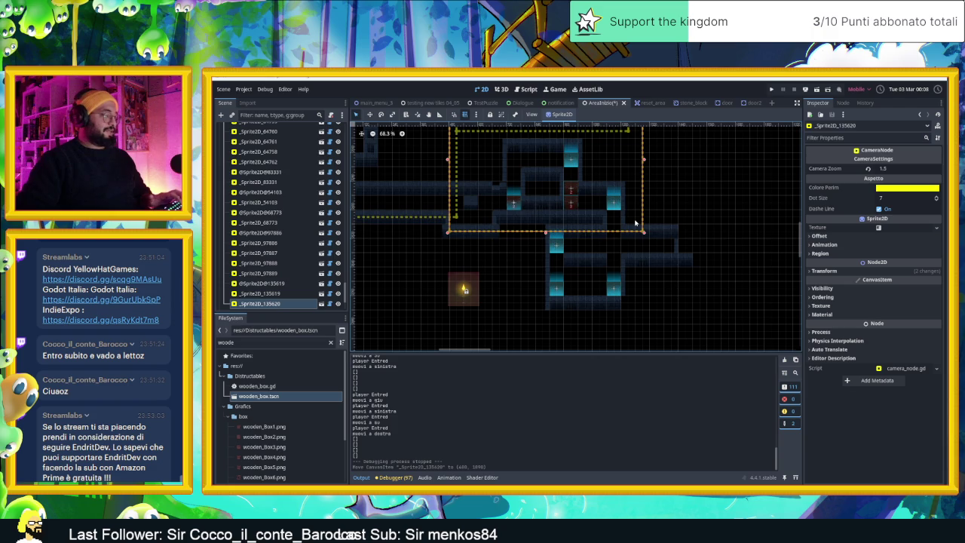
{"action": "key", "text": "ctrl+d"}
{"action": "left_click_drag", "start_coordinate": [643, 195], "coordinate": [710, 308]}
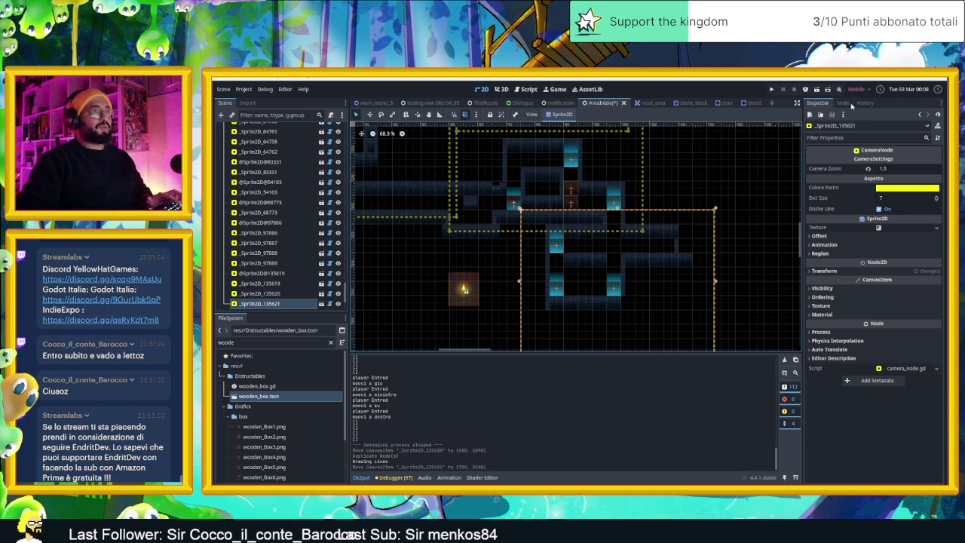
{"action": "key", "text": "ctrl+s"}
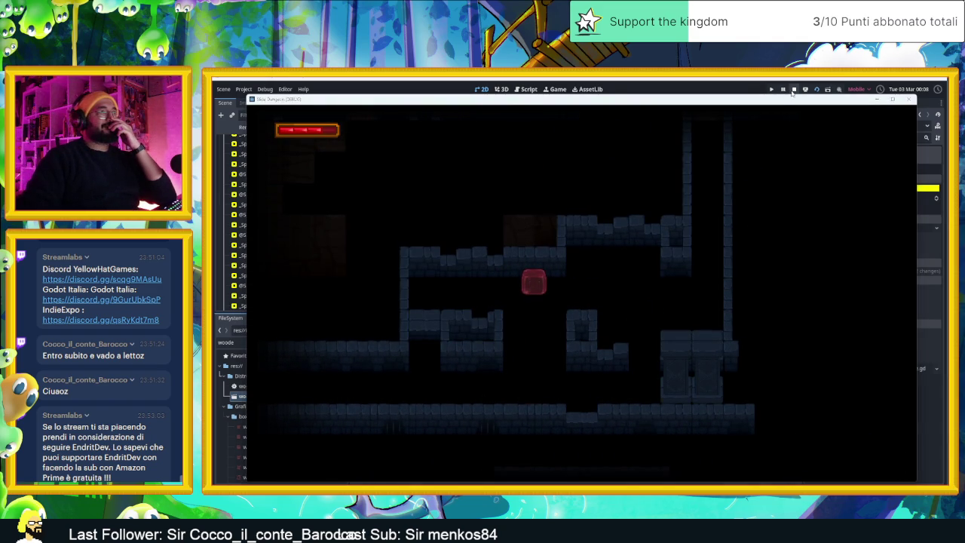
- Stop the running game and shrink the central camera zone from its top edge
{"action": "left_click", "coordinate": [793, 90]}
{"action": "left_click", "coordinate": [747, 189]}
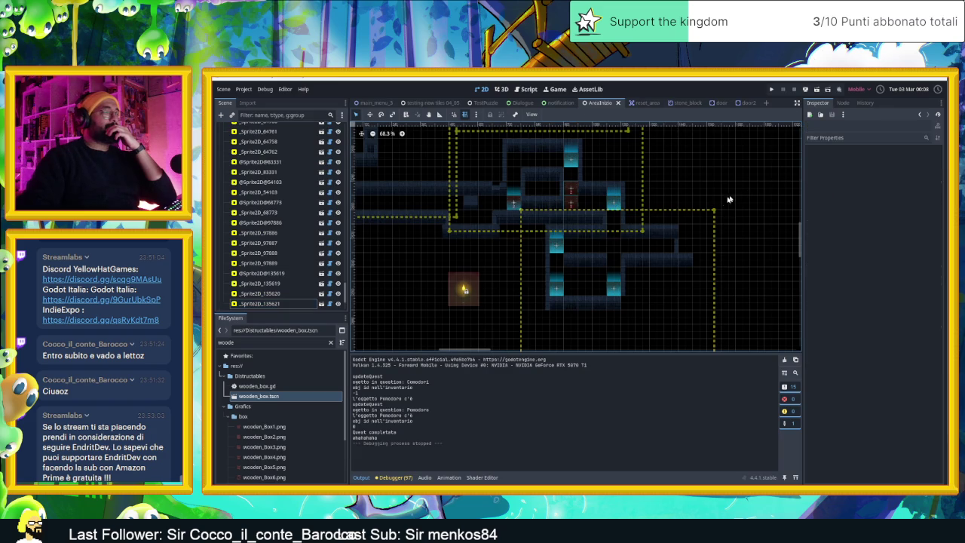
{"action": "scroll", "coordinate": [736, 196], "scroll_direction": "down", "scroll_amount": 3}
{"action": "left_click_drag", "start_coordinate": [683, 222], "coordinate": [681, 228]}
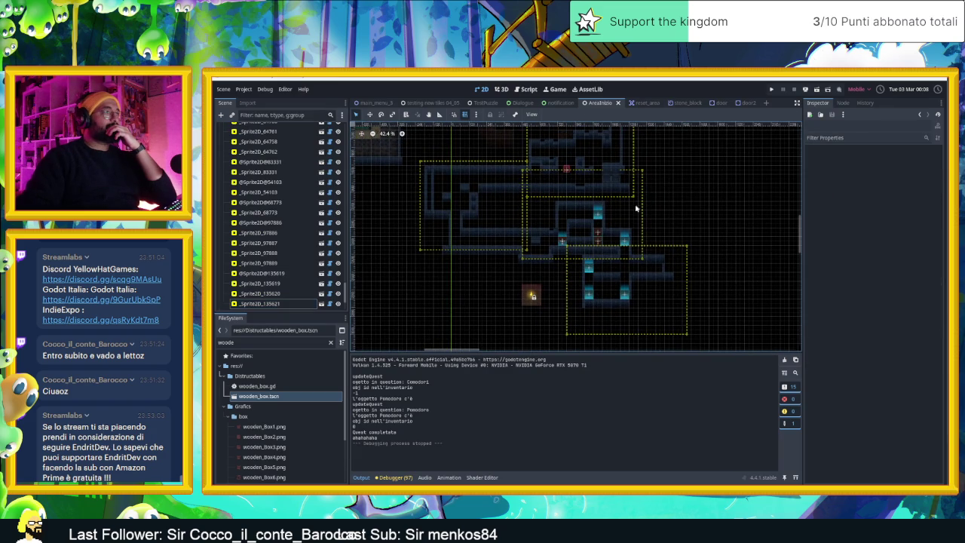
{"action": "left_click", "coordinate": [636, 208]}
{"action": "left_click_drag", "start_coordinate": [583, 169], "coordinate": [583, 199]}
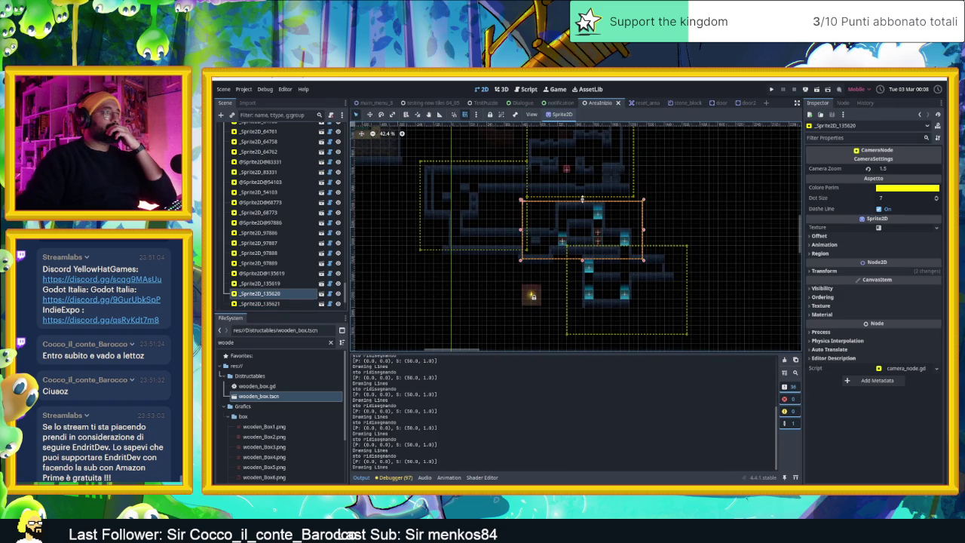
{"action": "left_click", "coordinate": [698, 241]}
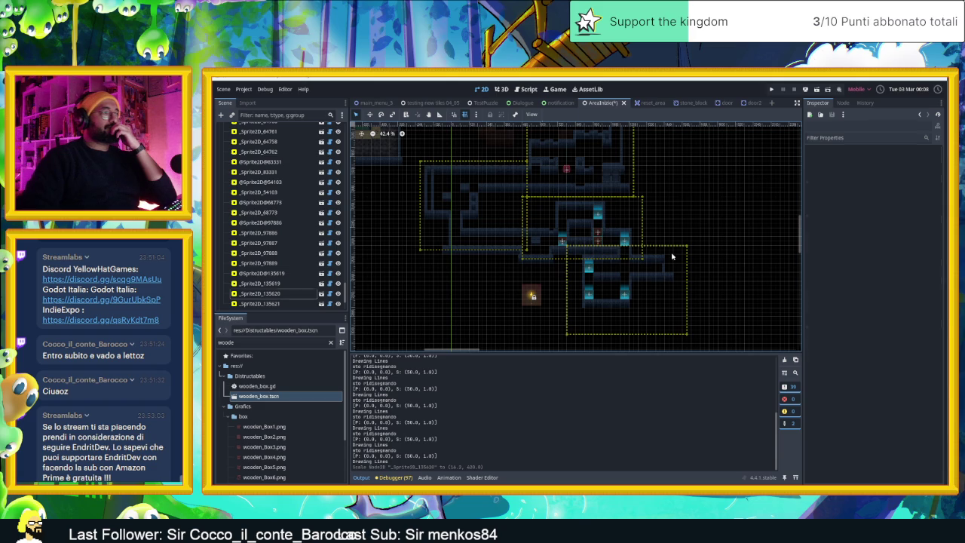
- Shrink the lower camera zone slightly from its top, then save and run the scene
{"action": "left_click", "coordinate": [670, 255]}
{"action": "left_click_drag", "start_coordinate": [628, 245], "coordinate": [626, 248]}
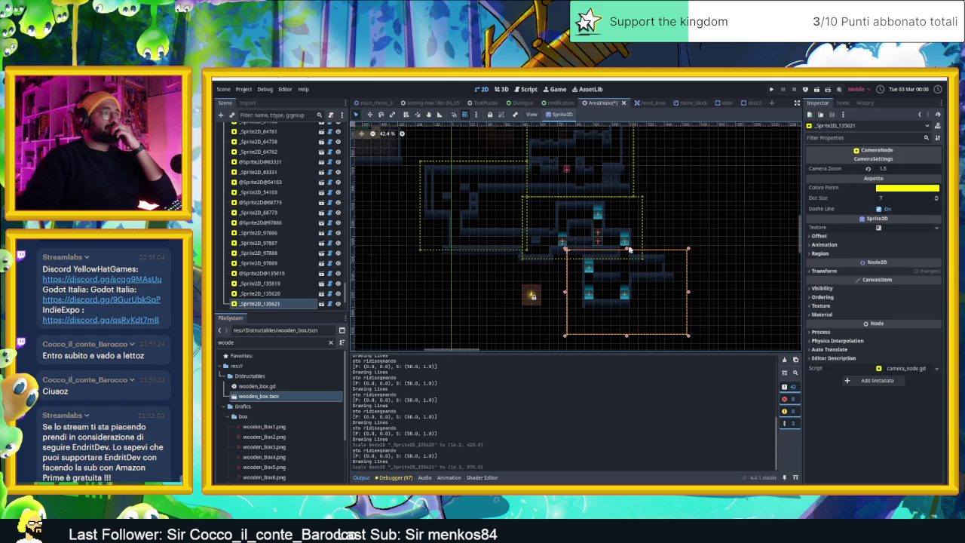
{"action": "left_click", "coordinate": [749, 224]}
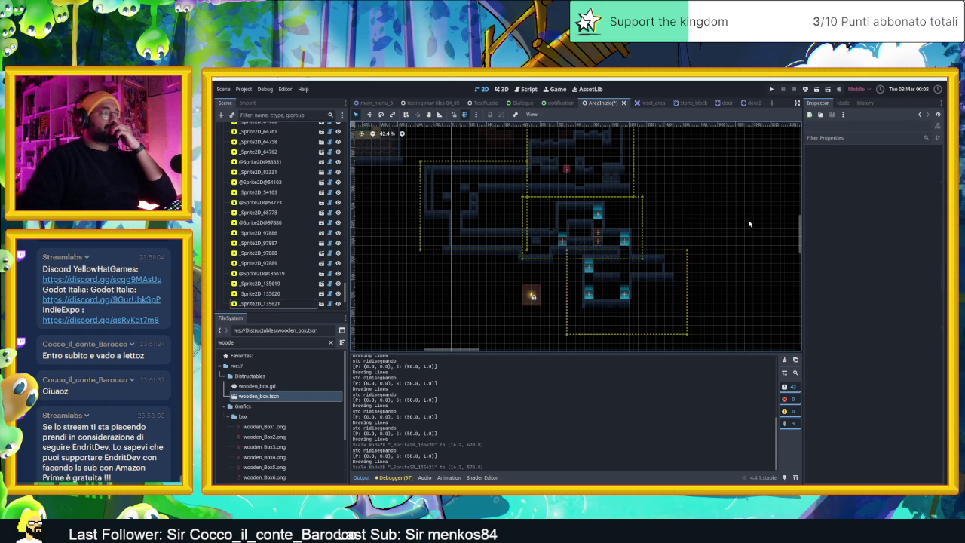
{"action": "left_click", "coordinate": [817, 90]}
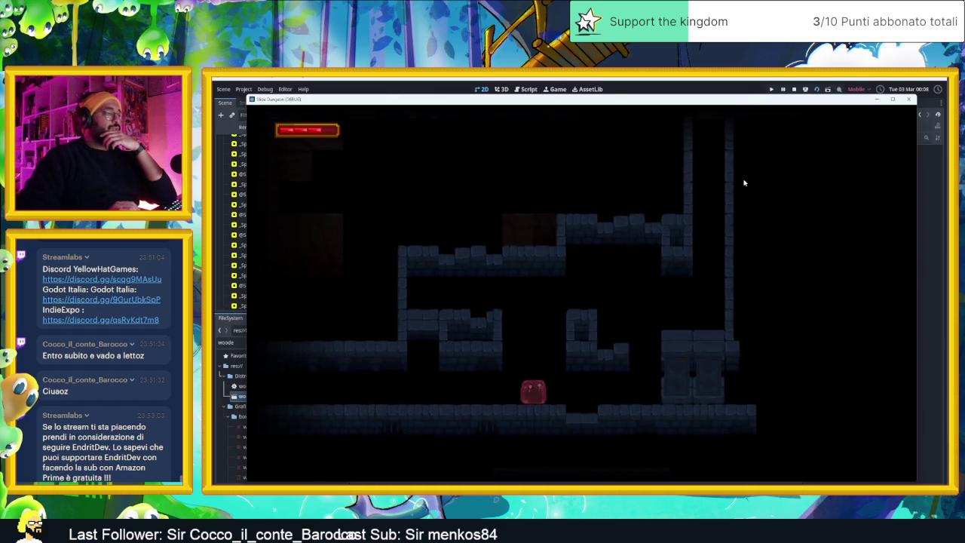
- Slide the slime through the first rooms up against the wooden crate and onto an arrow tile
{"action": "key", "text": "Right"}
{"action": "key", "text": "Up"}
{"action": "key", "text": "Left"}
{"action": "key", "text": "Down"}
{"action": "key", "text": "Down"}
{"action": "key", "text": "Right"}
{"action": "key", "text": "Up"}
{"action": "key", "text": "Right"}
{"action": "key", "text": "Left"}
{"action": "key", "text": "Right"}
- Ride the arrow tiles into the lower rooms to the lower-right floor, then stop the game
{"action": "key", "text": "Right"}
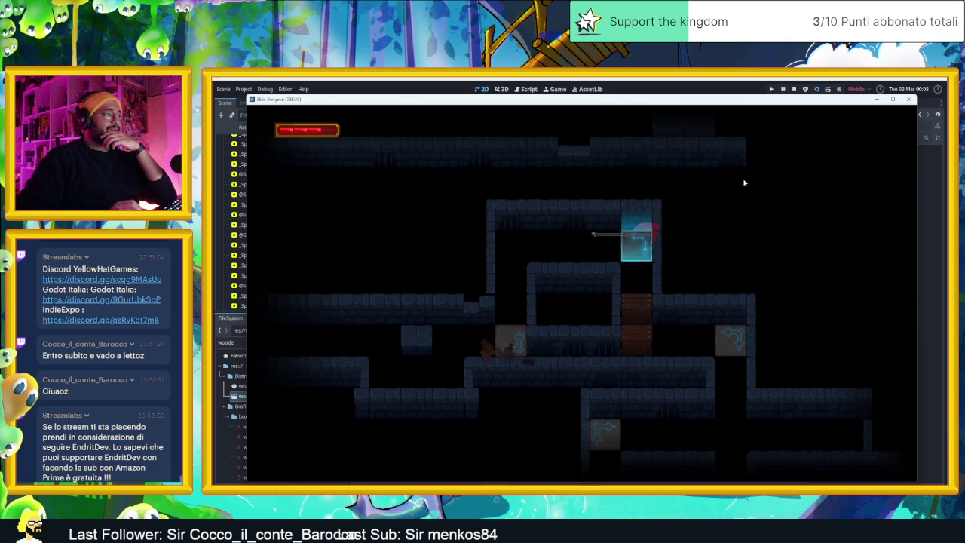
{"action": "key", "text": "Up"}
{"action": "key", "text": "Right"}
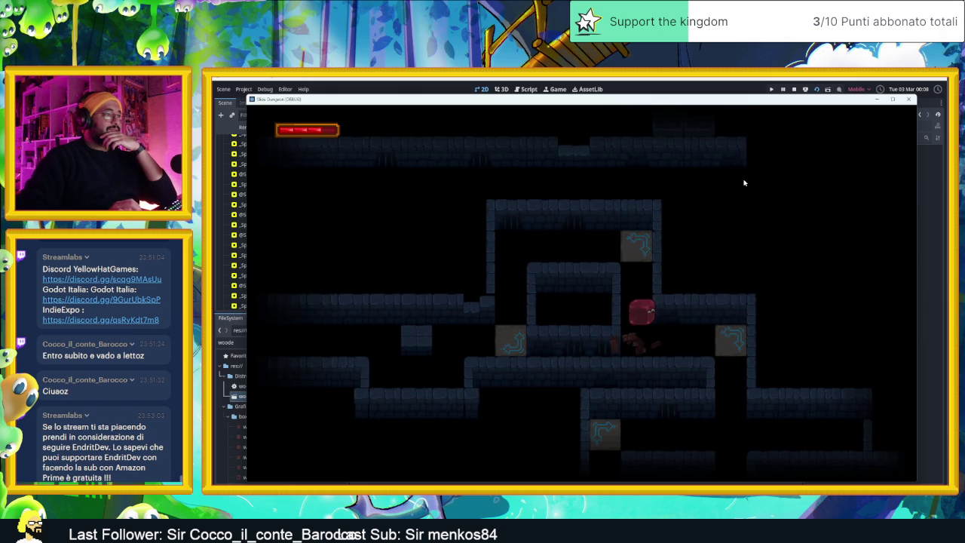
{"action": "key", "text": "Right"}
{"action": "key", "text": "Left"}
{"action": "key", "text": "Down"}
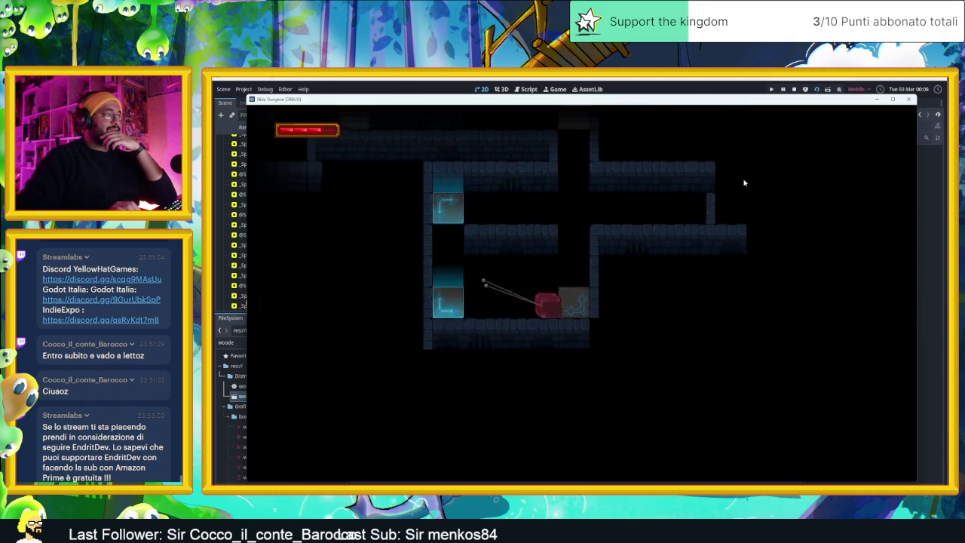
{"action": "key", "text": "Up"}
{"action": "key", "text": "Up"}
{"action": "key", "text": "Down"}
{"action": "key", "text": "Right"}
{"action": "key", "text": "Right"}
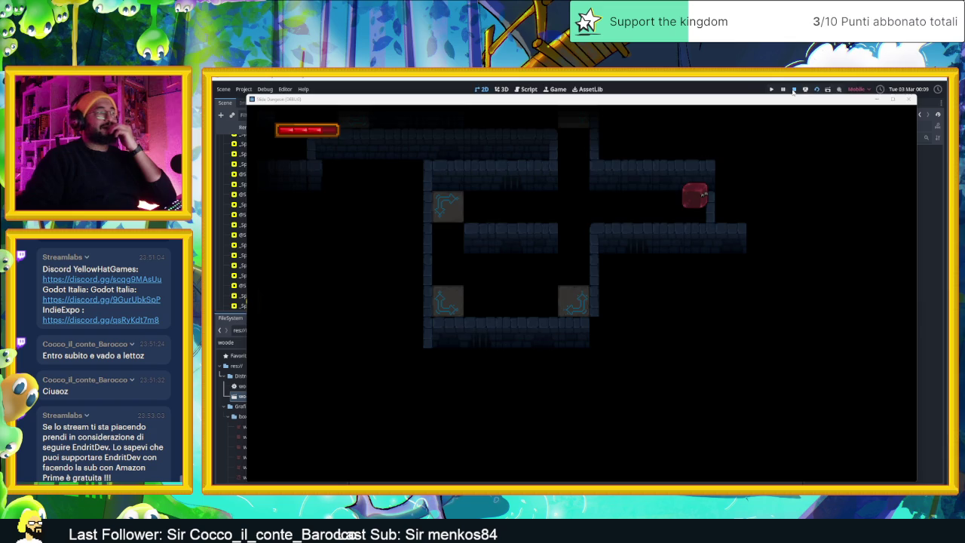
{"action": "left_click", "coordinate": [793, 90]}
- Hide the camera zone outlines by toggling CameraNodeContainer's visibility
{"action": "scroll", "coordinate": [642, 263], "scroll_direction": "up", "scroll_amount": 5}
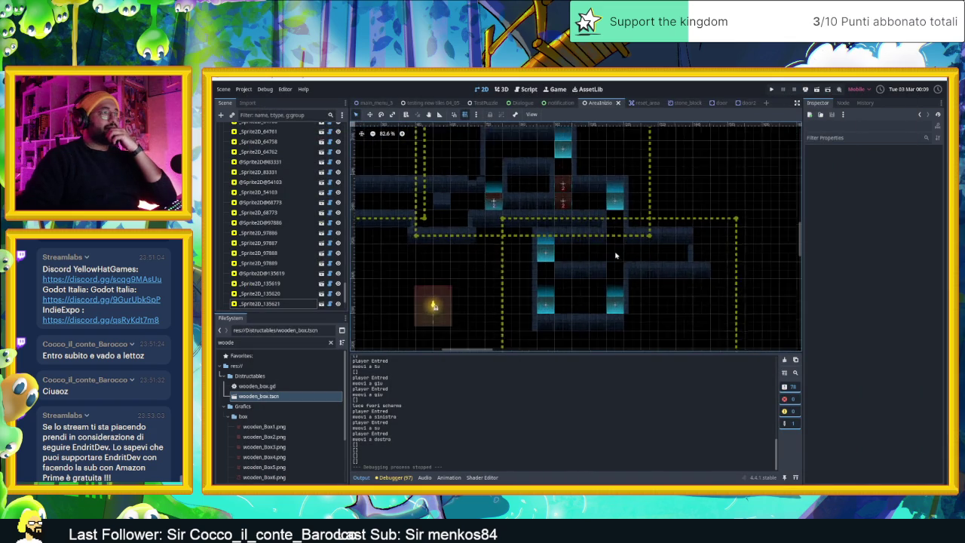
{"action": "scroll", "coordinate": [631, 255], "scroll_direction": "up", "scroll_amount": 2}
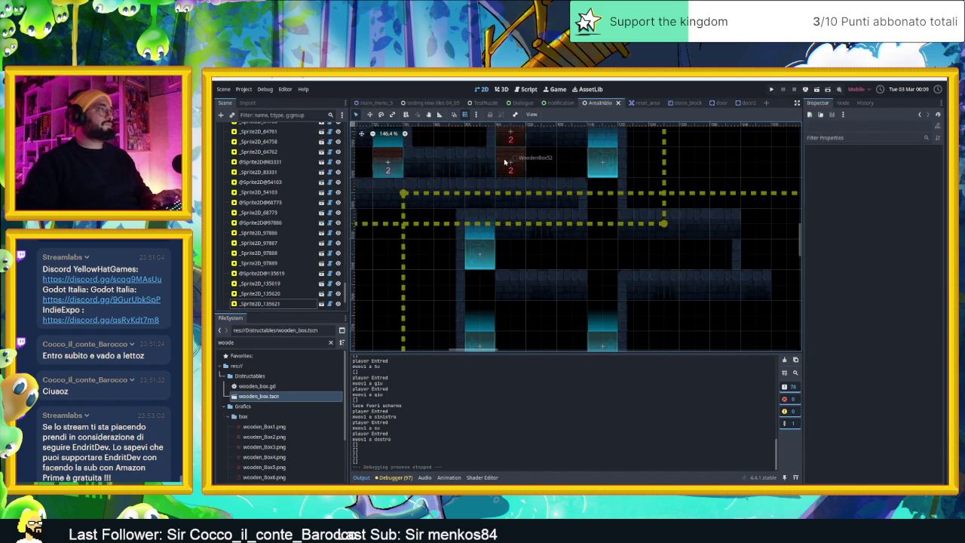
{"action": "left_click", "coordinate": [570, 181]}
{"action": "scroll", "coordinate": [294, 183], "scroll_direction": "up", "scroll_amount": 10}
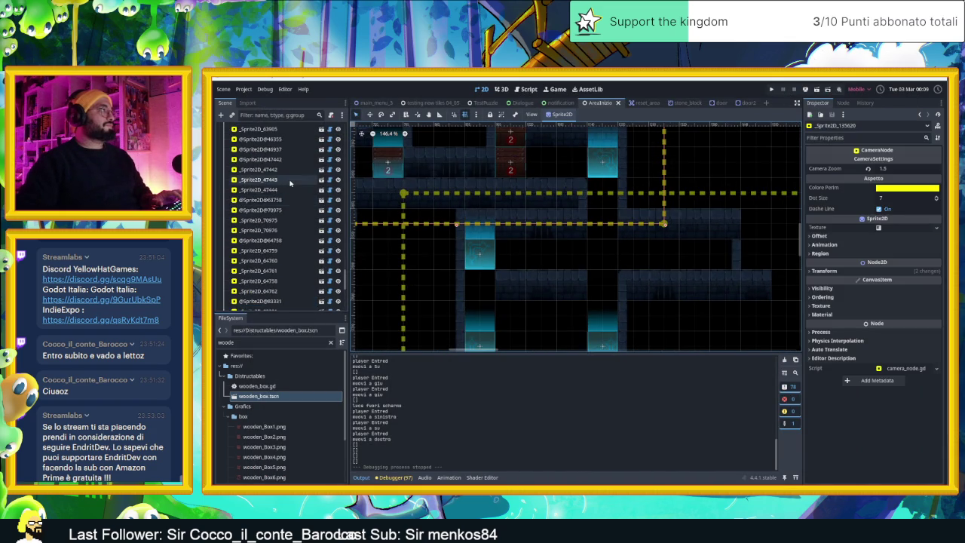
{"action": "left_click", "coordinate": [337, 211]}
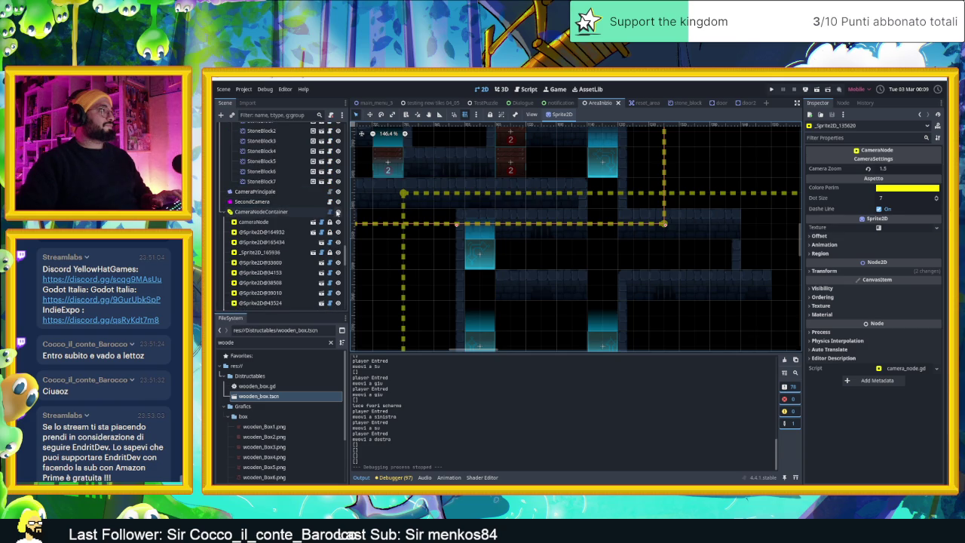
- Duplicate WoodenBox52 as WoodenBox54 further right in the room, then save and run
{"action": "left_click", "coordinate": [511, 162]}
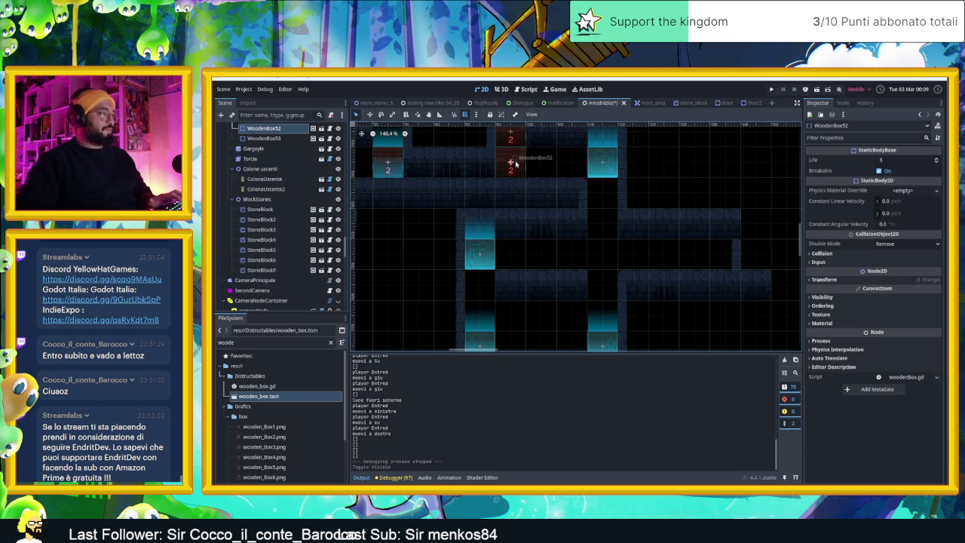
{"action": "key", "text": "ctrl+d"}
{"action": "left_click_drag", "start_coordinate": [516, 161], "coordinate": [641, 258]}
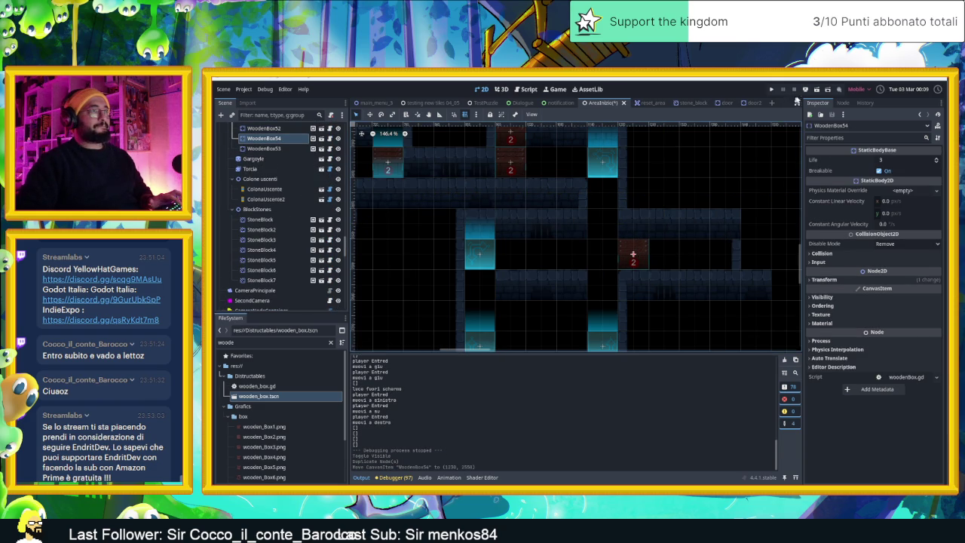
{"action": "left_click", "coordinate": [816, 92]}
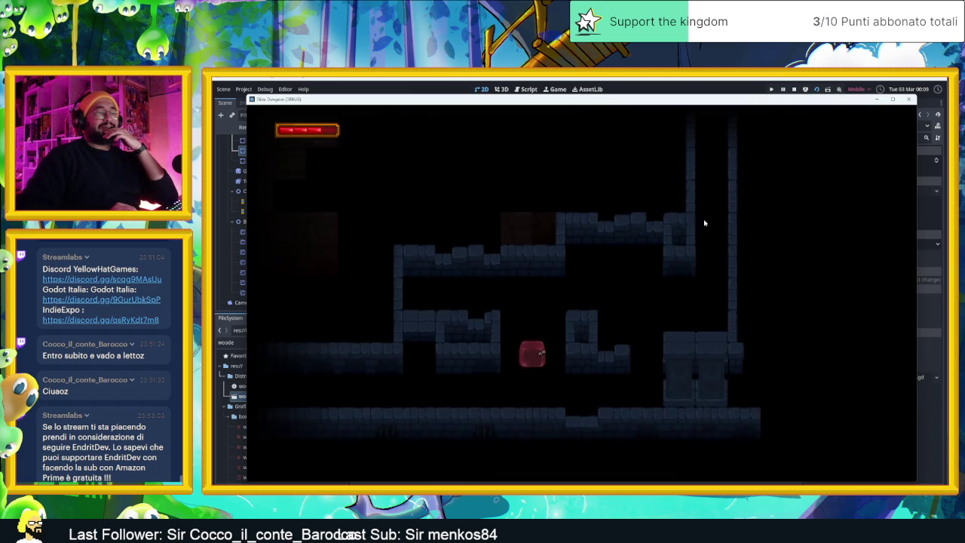
- Playtest with the arrow keys, sliding the slime through the rooms onto the new wooden crate
{"action": "key", "text": "Left"}
{"action": "key", "text": "Down"}
{"action": "key", "text": "Right"}
{"action": "key", "text": "Up"}
{"action": "key", "text": "Left"}
{"action": "key", "text": "Down"}
{"action": "key", "text": "Down"}
{"action": "key", "text": "Right"}
{"action": "key", "text": "Up"}
{"action": "key", "text": "Right"}
{"action": "key", "text": "Right"}
{"action": "key", "text": "Up"}
{"action": "key", "text": "Right"}
{"action": "key", "text": "Left"}
{"action": "key", "text": "Right"}
{"action": "key", "text": "Left"}
{"action": "key", "text": "Right"}
{"action": "key", "text": "Down"}
- Slide the slime into the crates in the next room, then drop into the lower-left room
{"action": "key", "text": "Down"}
{"action": "key", "text": "Up"}
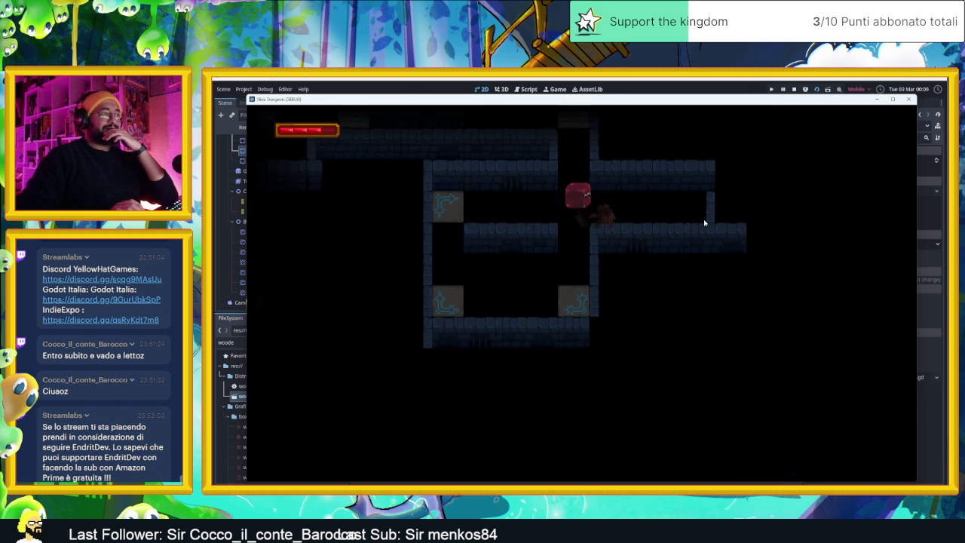
{"action": "key", "text": "Right"}
{"action": "key", "text": "Left"}
{"action": "key", "text": "Down"}
{"action": "key", "text": "Up"}
{"action": "key", "text": "Left"}
{"action": "key", "text": "Down"}
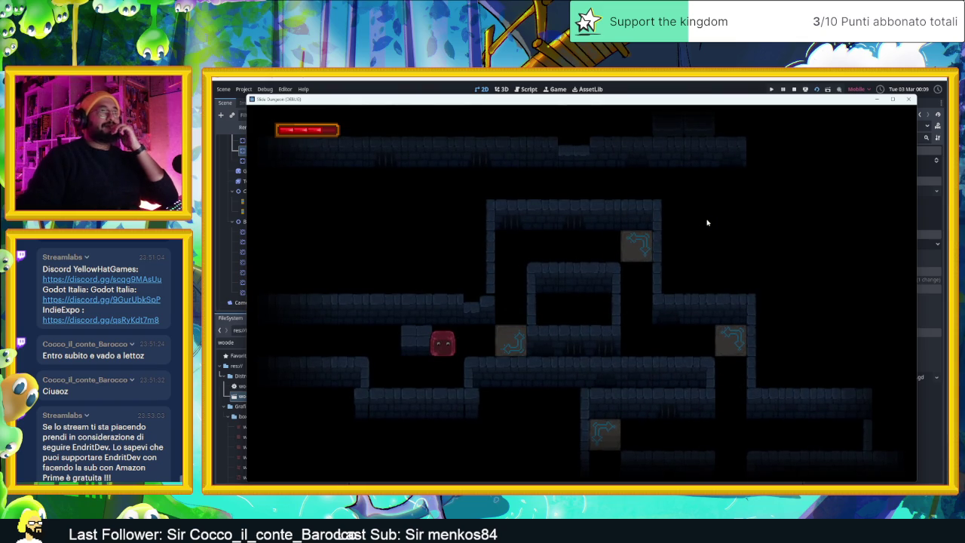
- Stop the running game and switch to the web browser with a new tab
{"action": "left_click", "coordinate": [796, 88]}
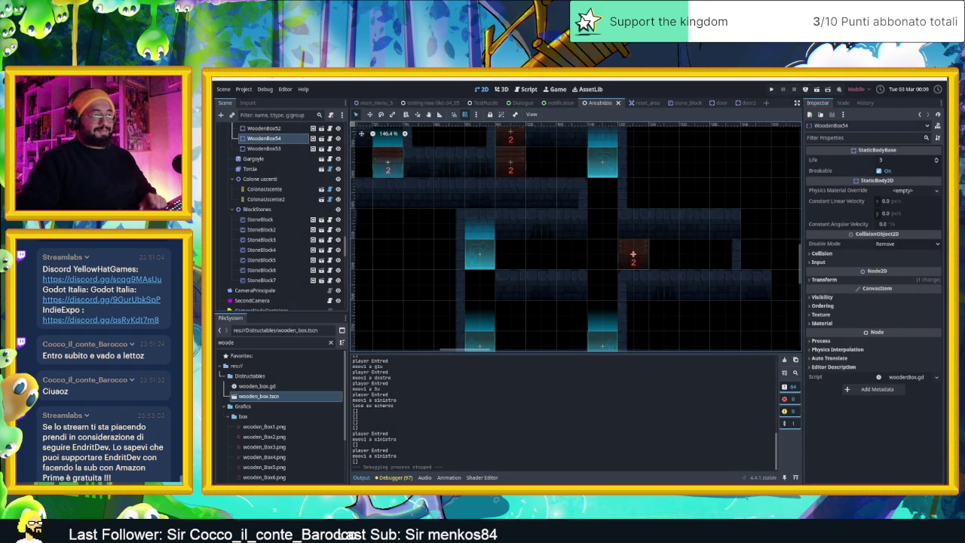
{"action": "key", "text": "alt+Tab"}
{"action": "left_click", "coordinate": [872, 78]}
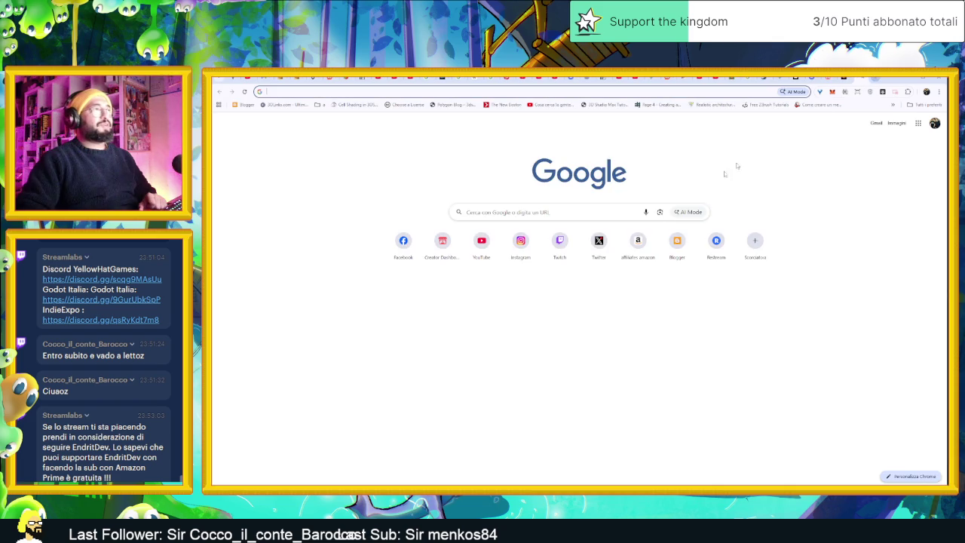
- Go from YouTube to YouTube Studio and list the channel's Shorts under Contenuti
{"action": "left_click", "coordinate": [483, 253]}
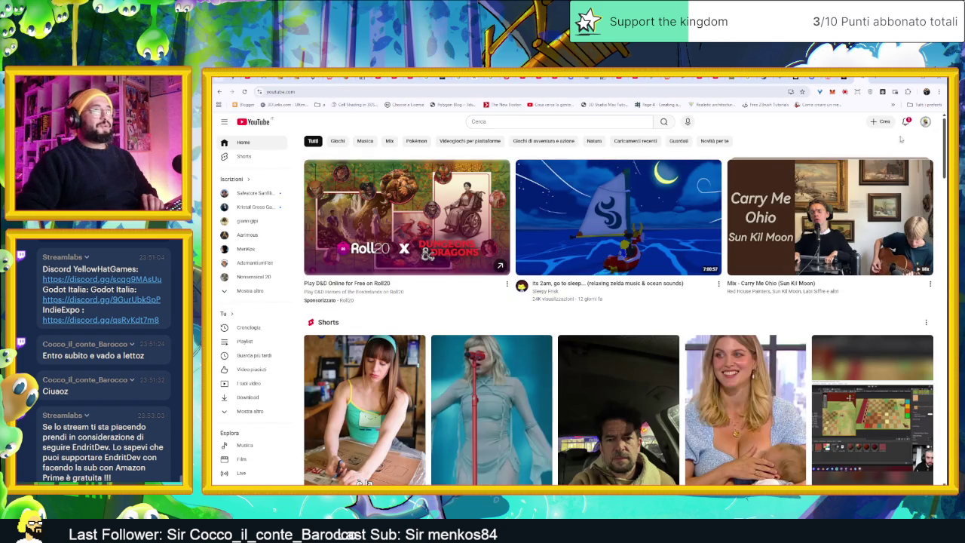
{"action": "left_click", "coordinate": [928, 122]}
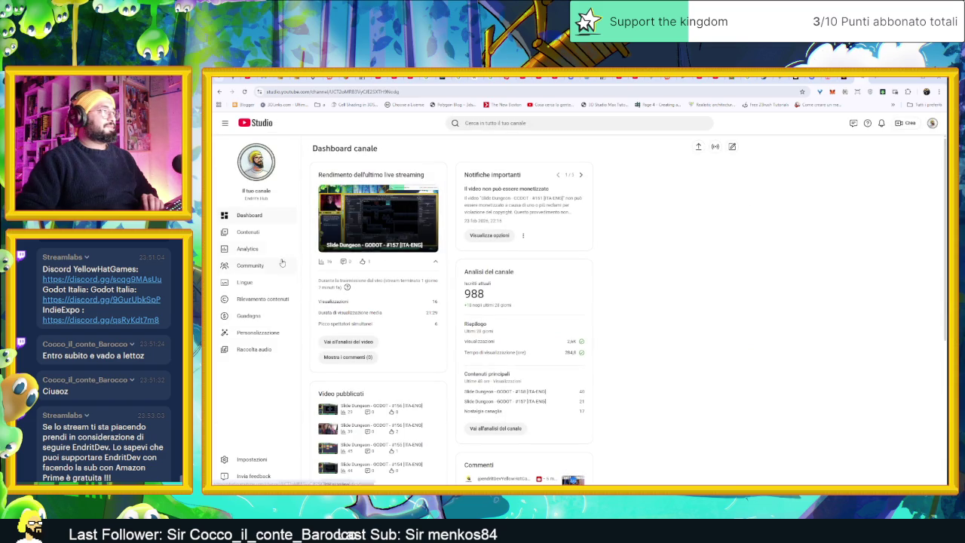
{"action": "left_click", "coordinate": [248, 233]}
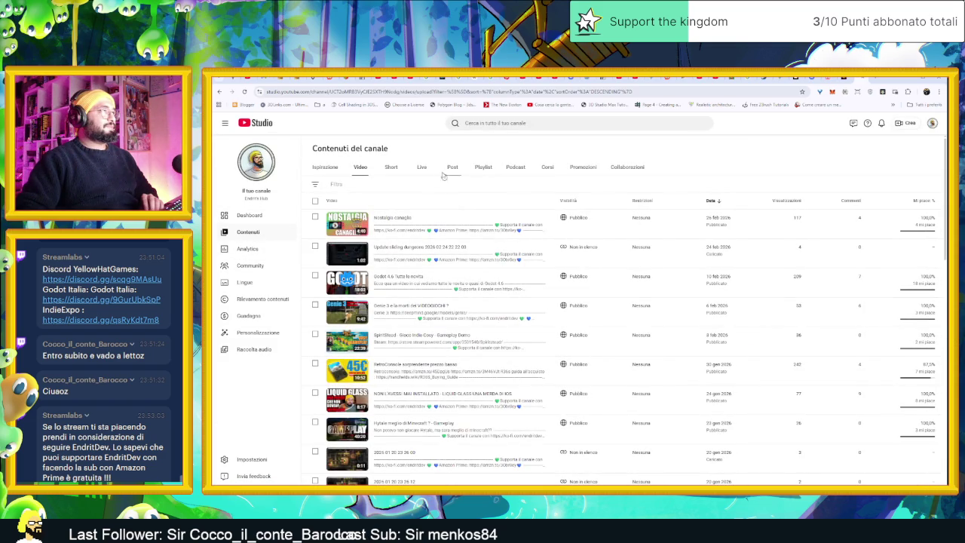
{"action": "left_click", "coordinate": [389, 167]}
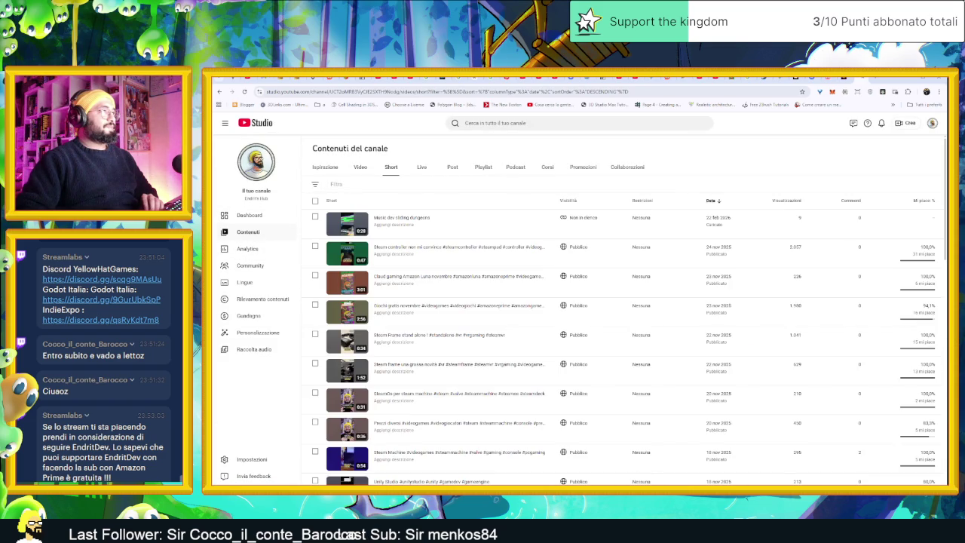
- Search the channel's videos for 'sl', then close the search results
{"action": "left_click", "coordinate": [491, 125]}
{"action": "type", "text": "sl"}
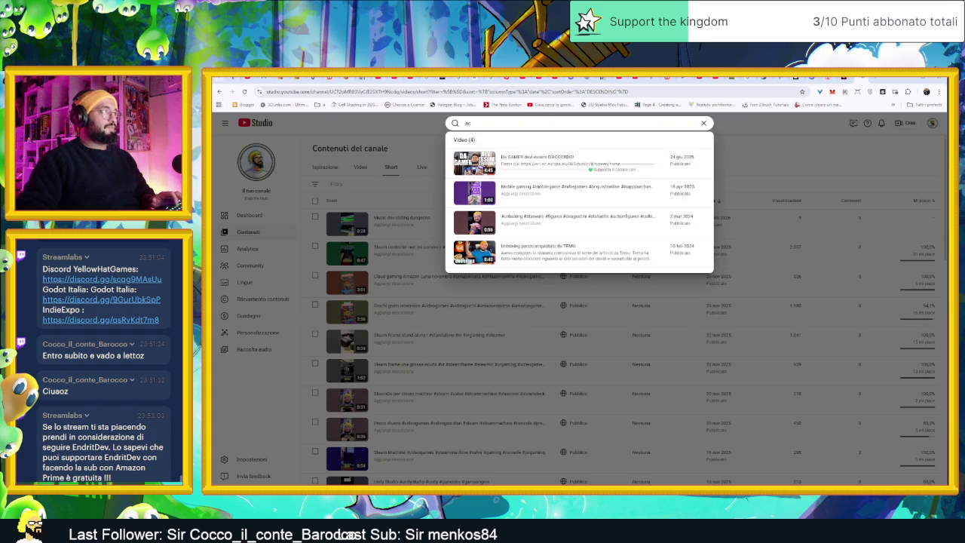
{"action": "key", "text": "BackSpace"}
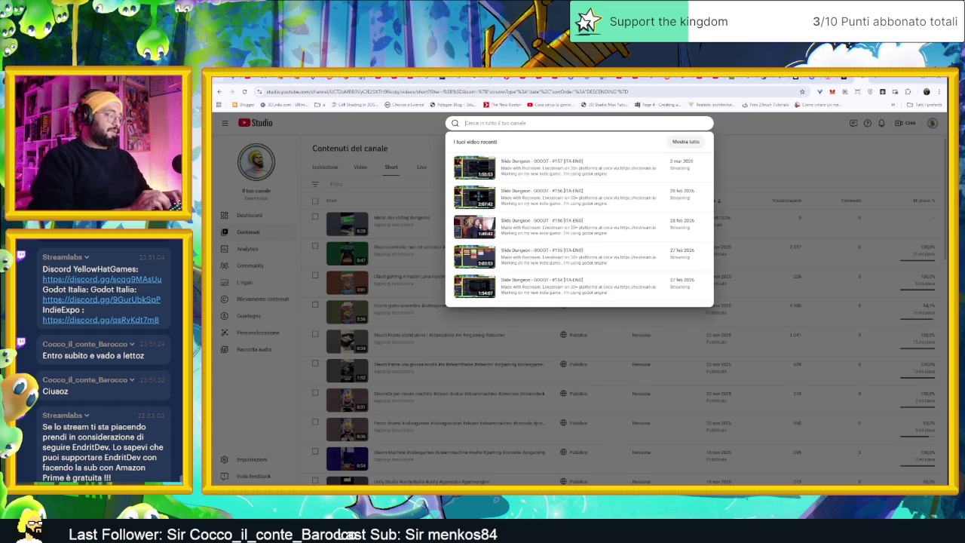
{"action": "left_click", "coordinate": [333, 141]}
- Page back to older Shorts and open 'Breaking my game mechanics' on YouTube
{"action": "scroll", "coordinate": [622, 405], "scroll_direction": "down", "scroll_amount": 15}
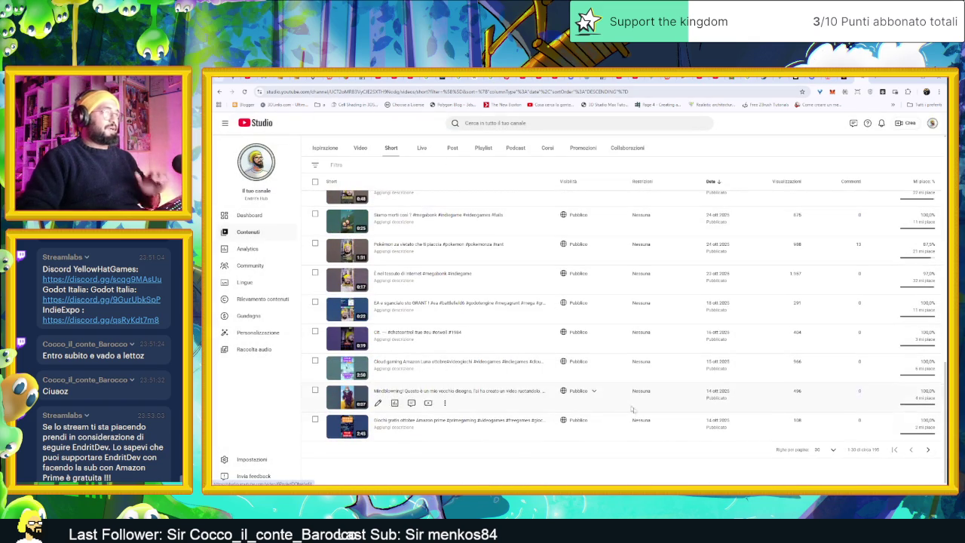
{"action": "left_click", "coordinate": [929, 450]}
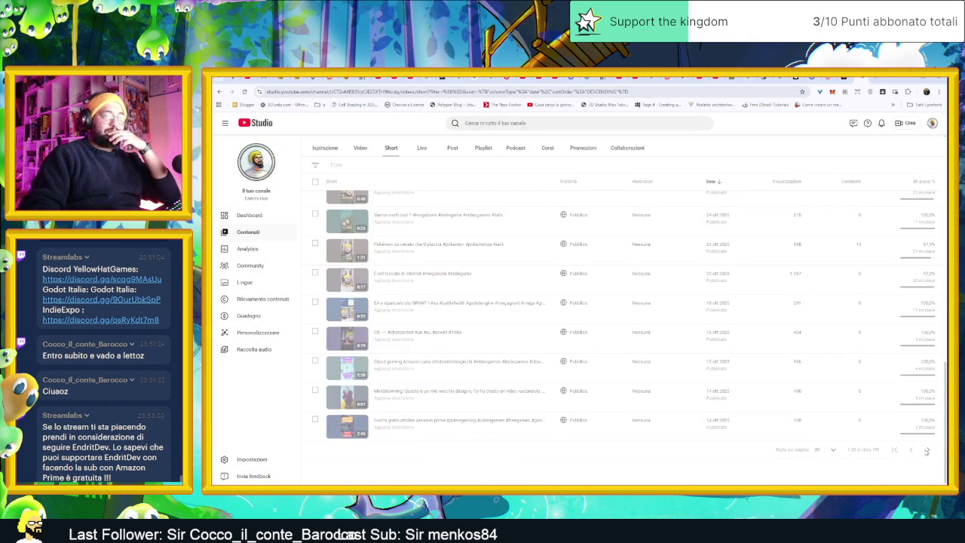
{"action": "scroll", "coordinate": [792, 423], "scroll_direction": "down", "scroll_amount": 5}
{"action": "scroll", "coordinate": [792, 424], "scroll_direction": "down", "scroll_amount": 3}
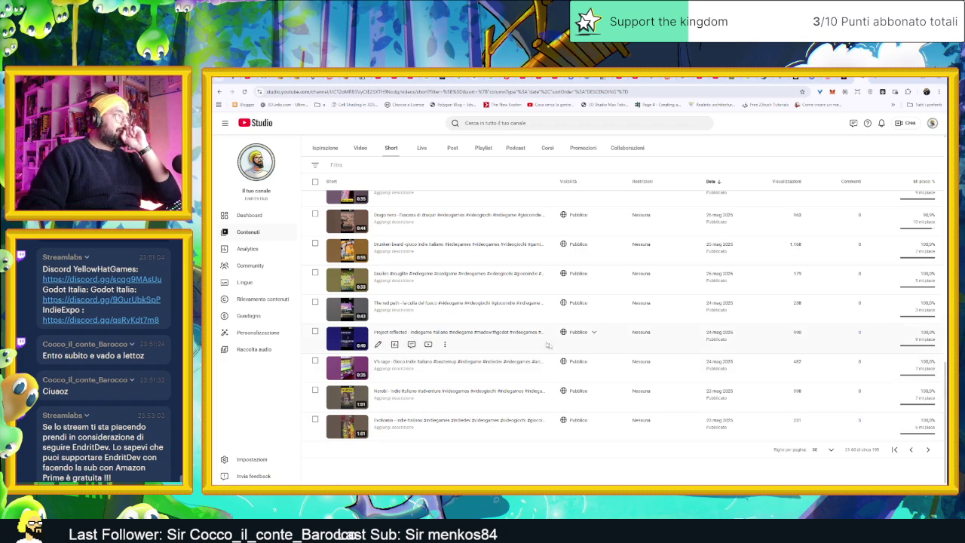
{"action": "left_click", "coordinate": [929, 449]}
{"action": "scroll", "coordinate": [585, 349], "scroll_direction": "down", "scroll_amount": 5}
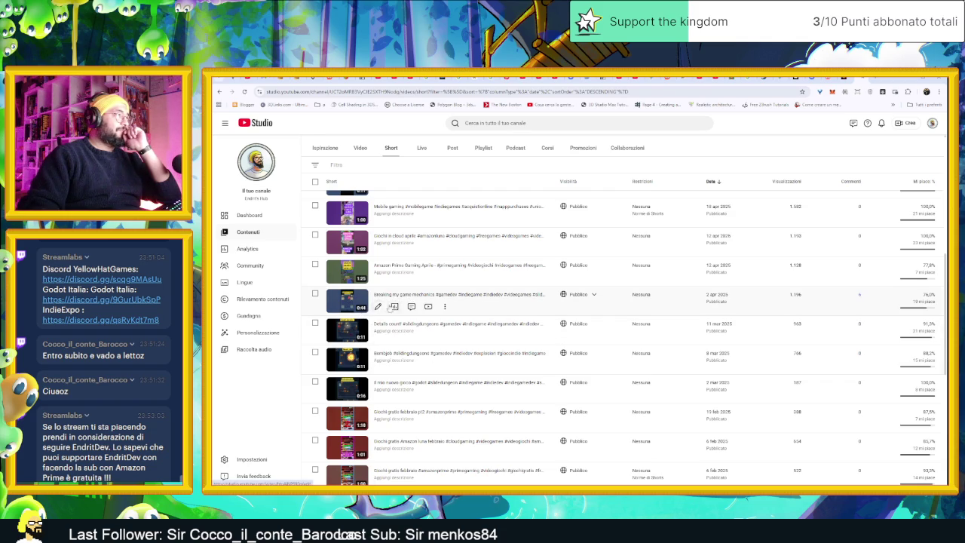
{"action": "left_click", "coordinate": [428, 307]}
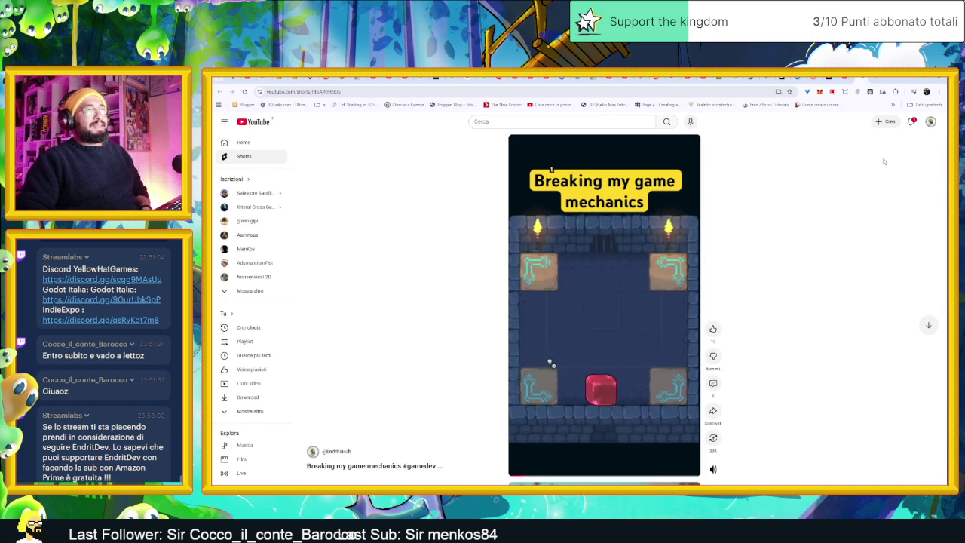
- Pause the 'Breaking my game mechanics' Short with the slime on the top-left arrow tile
{"action": "key", "text": "space"}
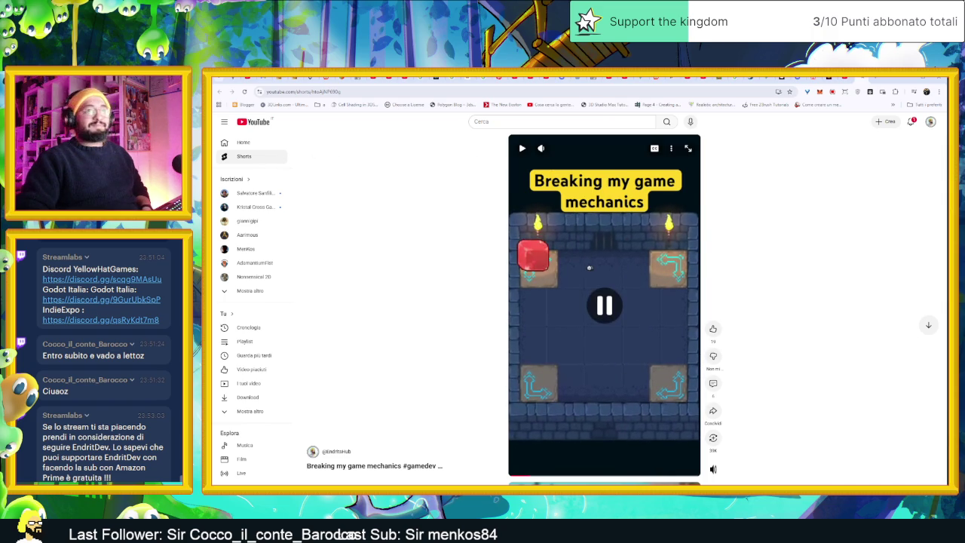